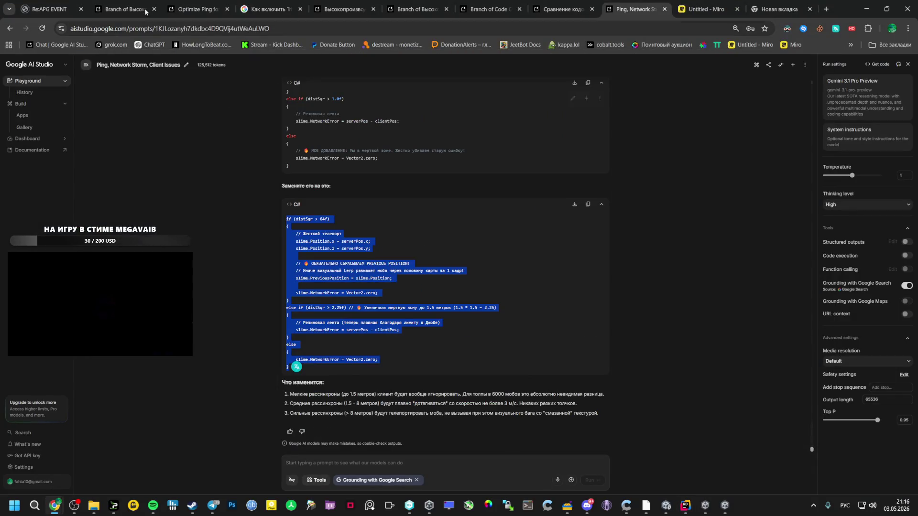
Switch to the Branch of Высокопроизводительная игра chat and scroll down through its answers
key("ctrl+2")
scroll(326, 236, "down", 6)
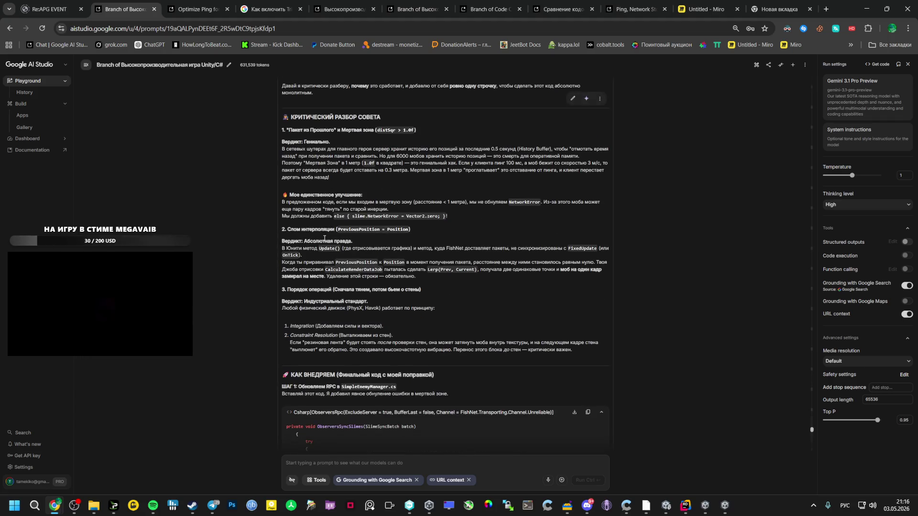
scroll(324, 238, "down", 6)
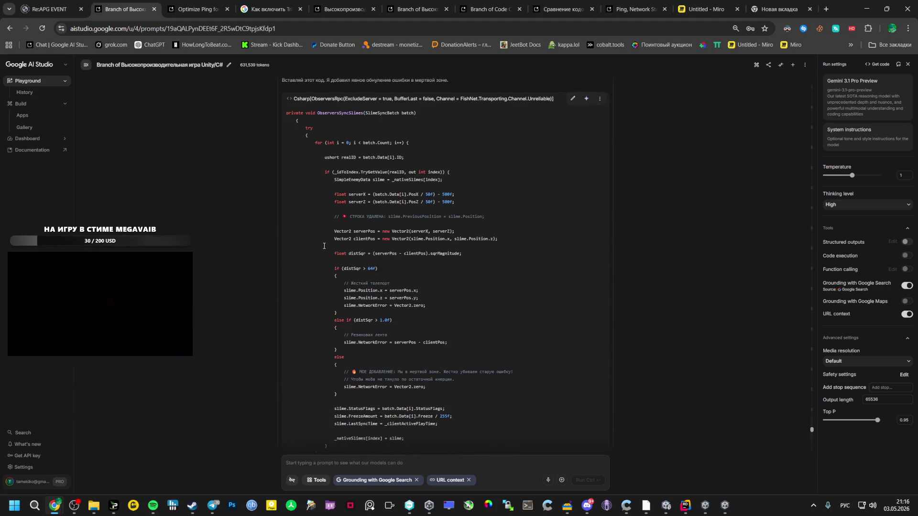
scroll(324, 245, "down", 1)
scroll(324, 245, "down", 6)
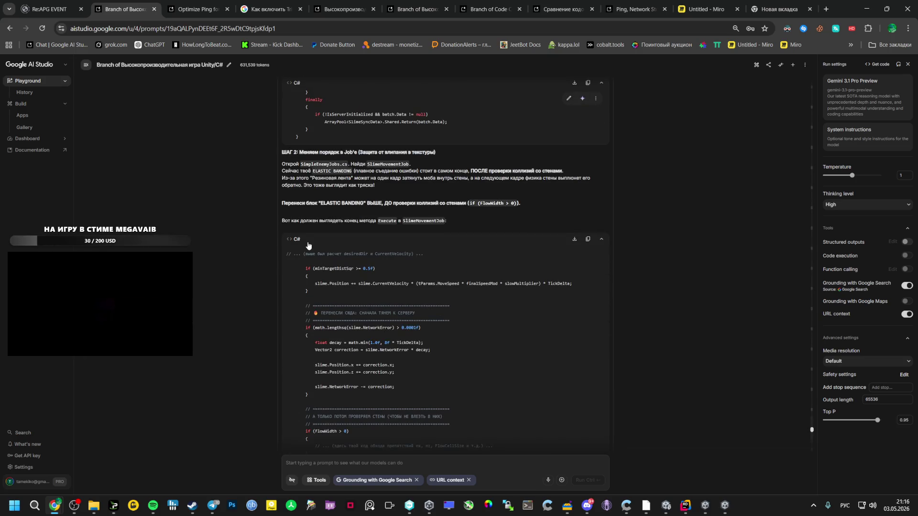
Review the batched slime syncing and 10-second ghost cleanup replies, then bring up SimpleEnemyManager.cs
scroll(309, 245, "up", 6)
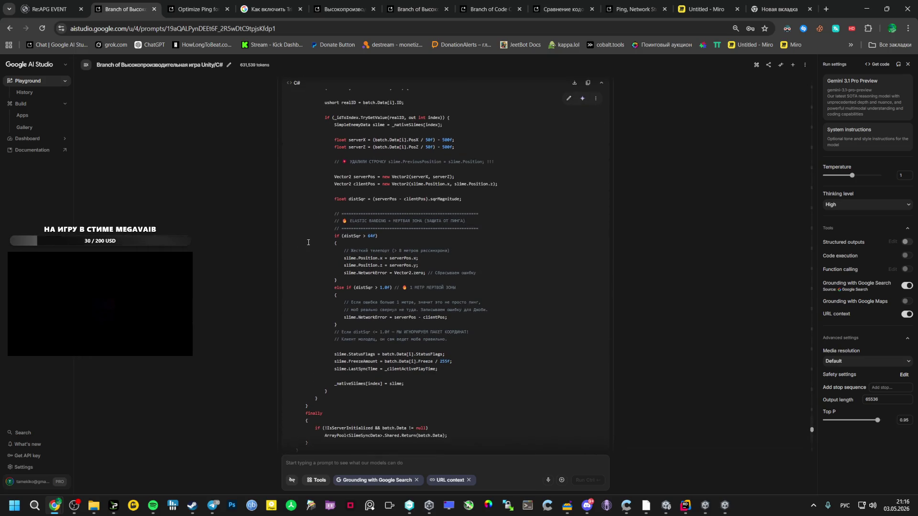
scroll(306, 243, "up", 15)
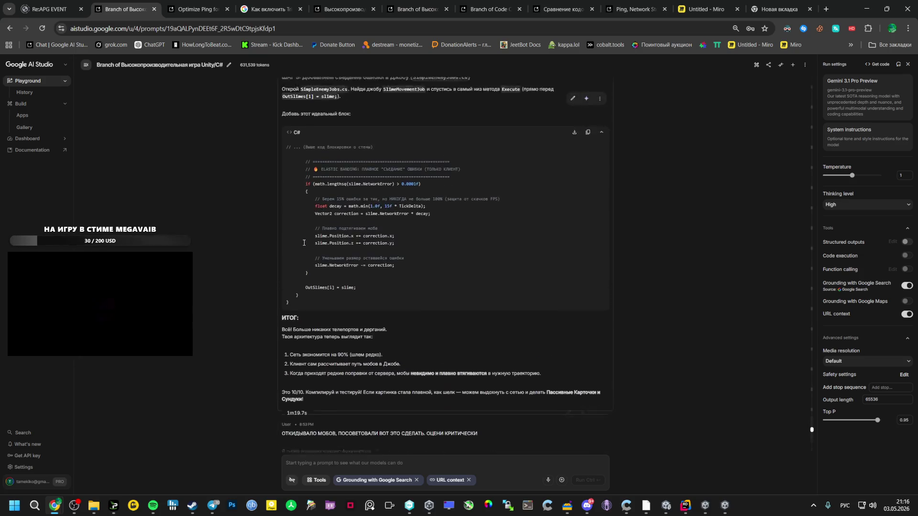
scroll(303, 243, "up", 4)
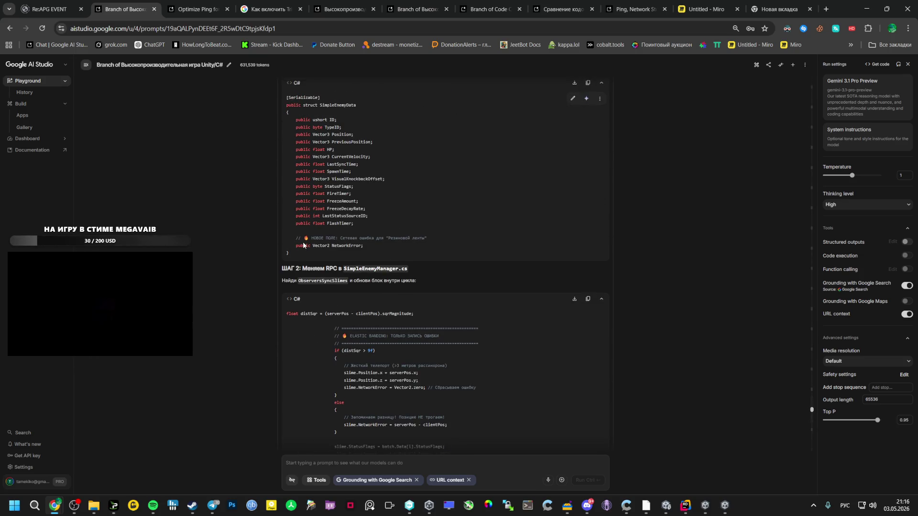
scroll(303, 244, "up", 6)
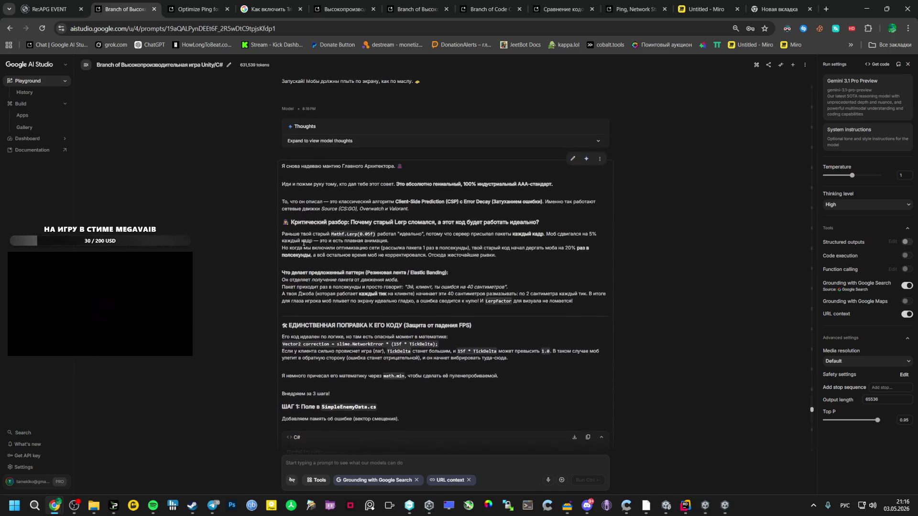
scroll(303, 243, "up", 8)
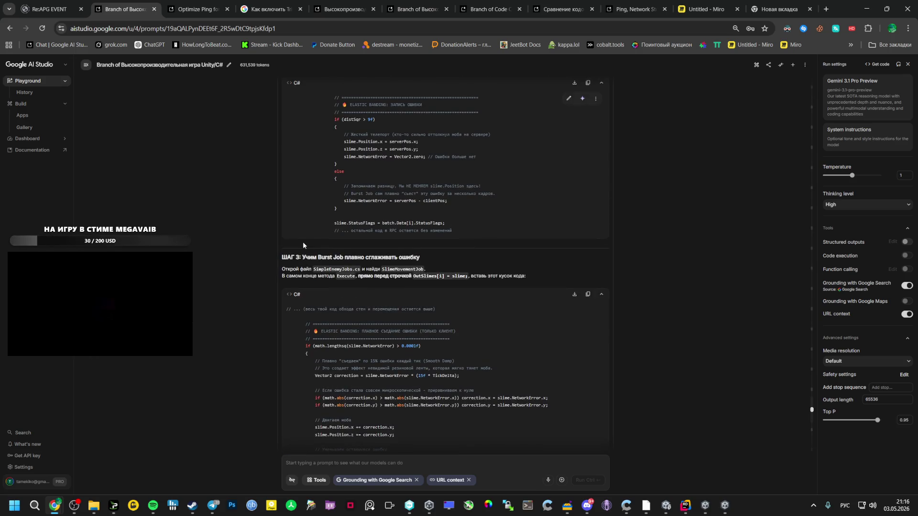
scroll(302, 242, "up", 3)
scroll(303, 242, "down", 4)
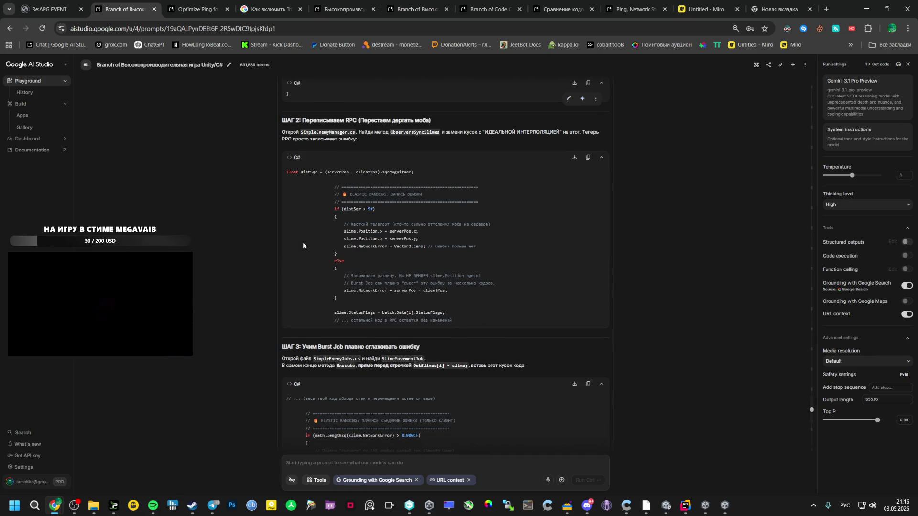
scroll(303, 242, "up", 12)
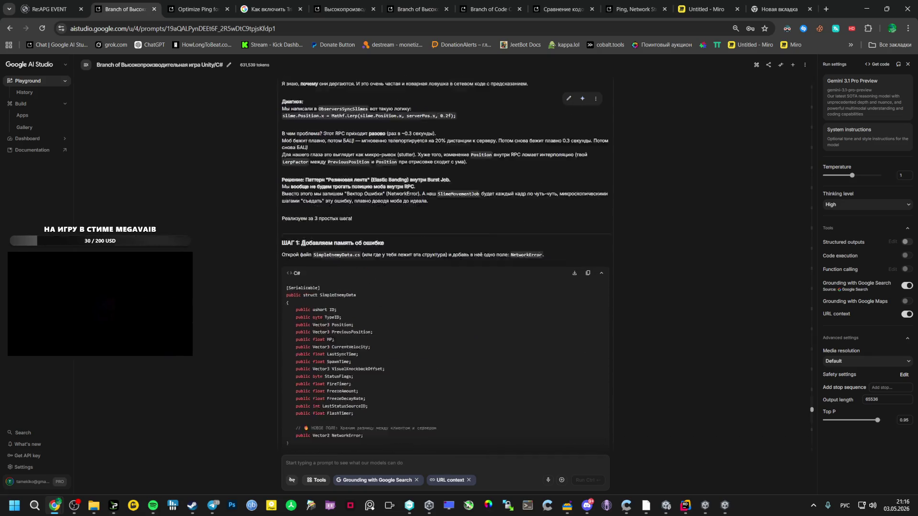
scroll(303, 243, "up", 12)
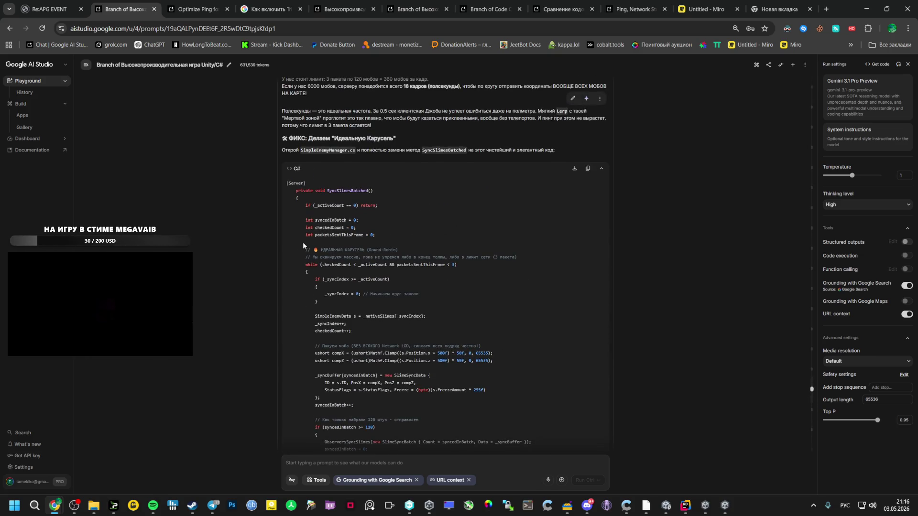
scroll(303, 242, "down", 3)
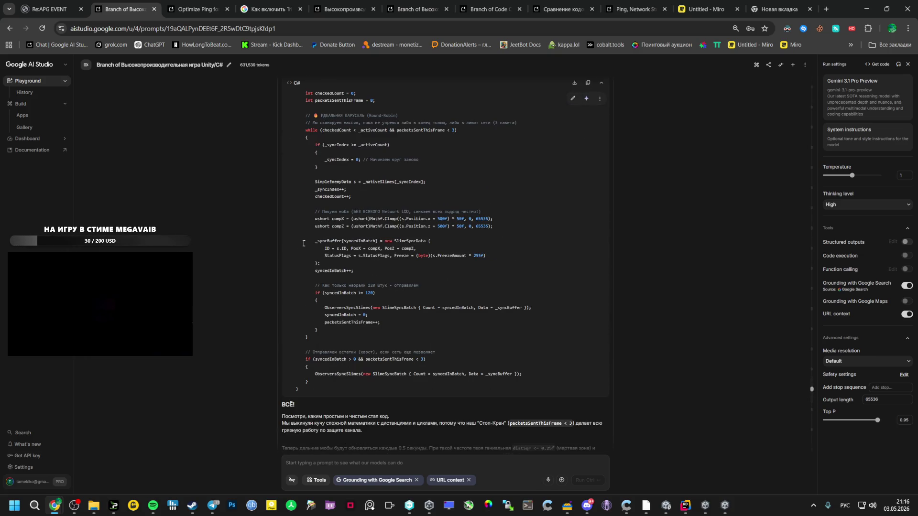
scroll(303, 243, "down", 15)
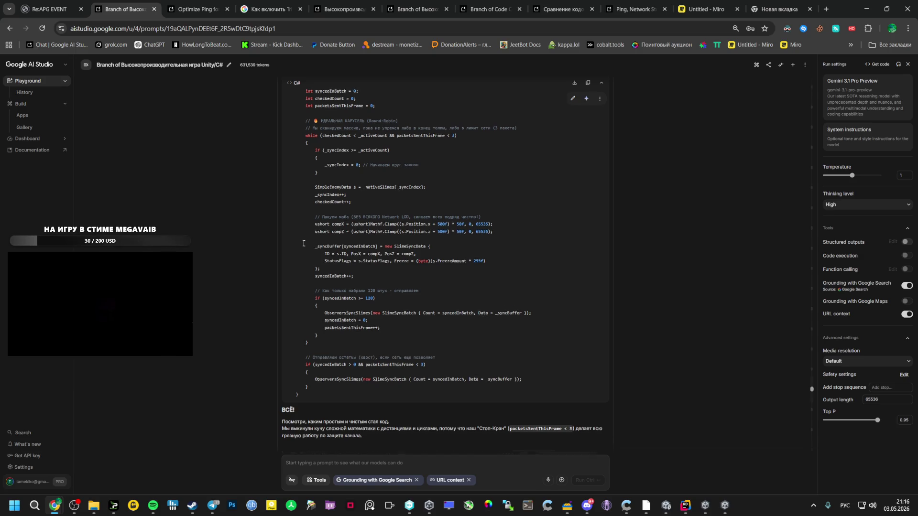
scroll(305, 243, "down", 10)
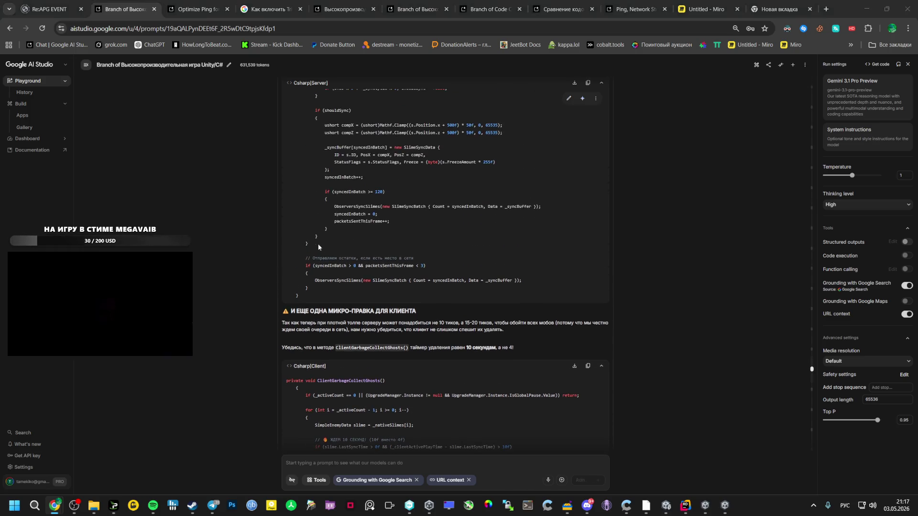
key("alt+Tab")
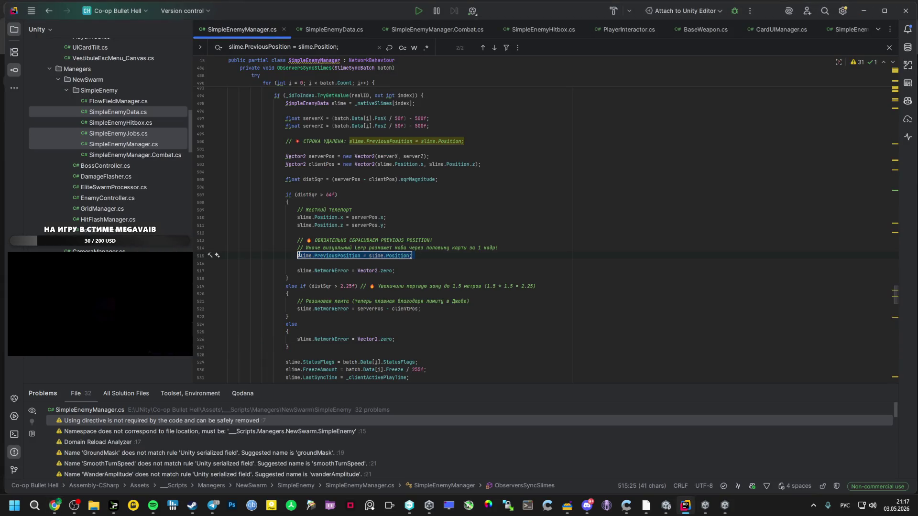
Search the chat for 'slime.PreviousPosition = slime.Position;' and step through its matches
key("alt+Tab")
type("slime.PreviousPosition = slime.Position;")
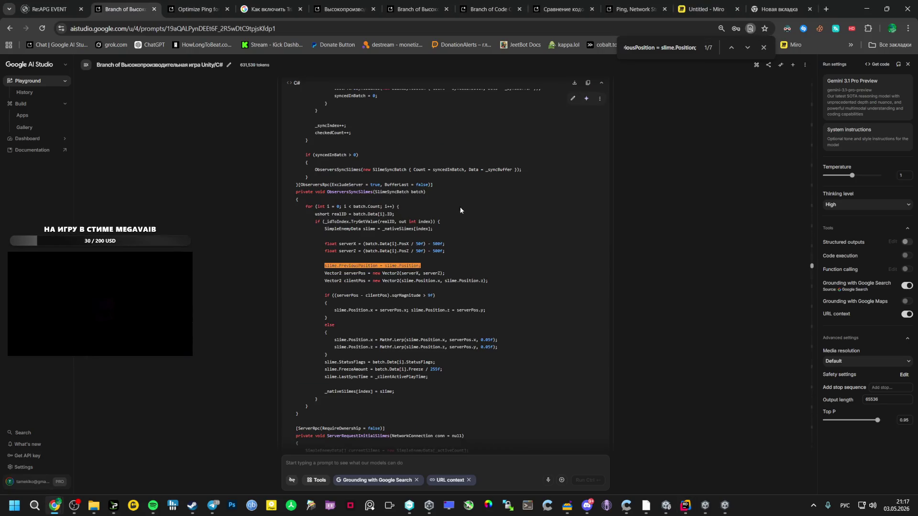
scroll(596, 270, "down", 10)
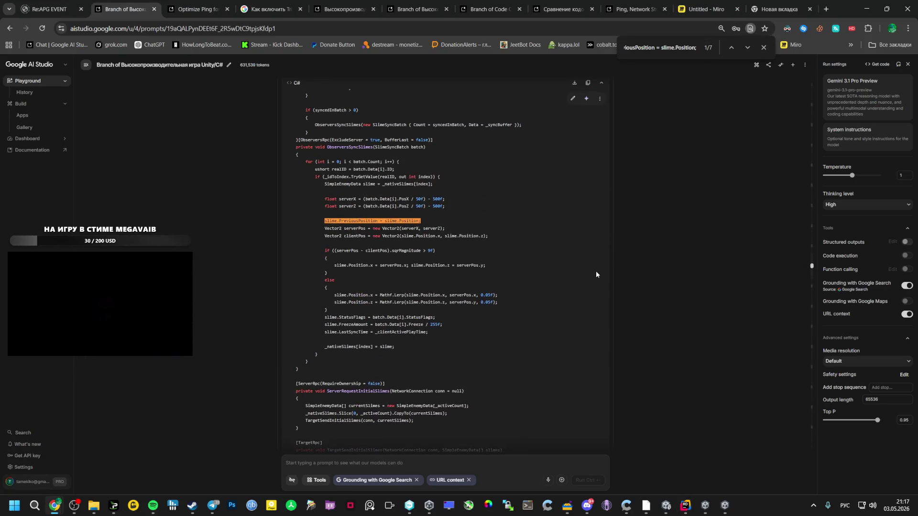
left_click(745, 51)
left_click(744, 50)
left_click(744, 51)
left_click(743, 50)
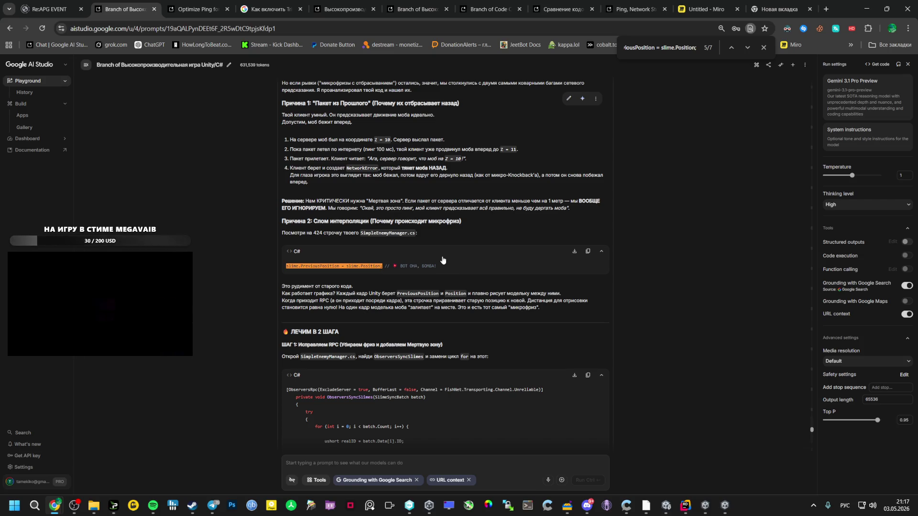
Select the Причина 2 explanation blaming PreviousPosition for the microfreeze and head toward another chat
left_click_drag(282, 223, 291, 156)
left_click(294, 221)
mouse_move(283, 221)
left_mouse_down()
mouse_move(397, 296)
mouse_move(555, 310)
left_mouse_up()
left_click(485, 9)
left_click(560, 8)
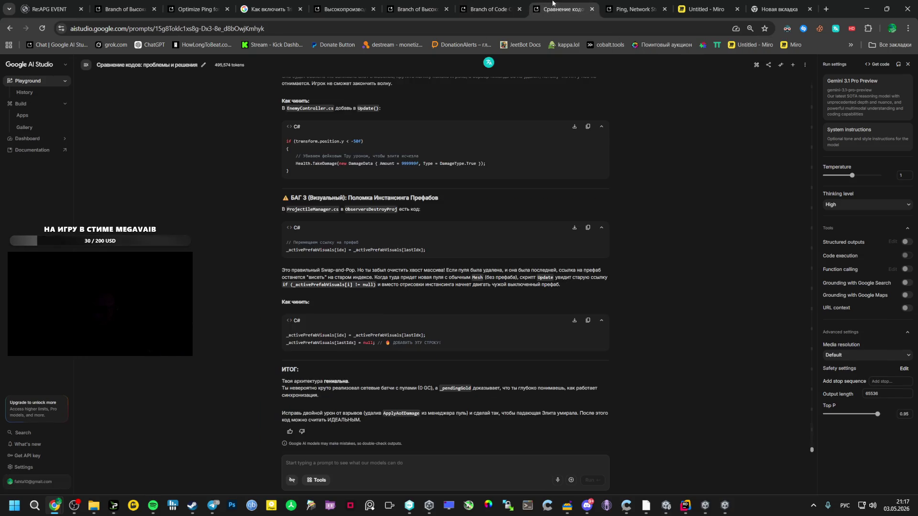
In the Ping, Network Storm chat, start a prompt 'А это не ошибка' with the pasted explanation
left_click(638, 5)
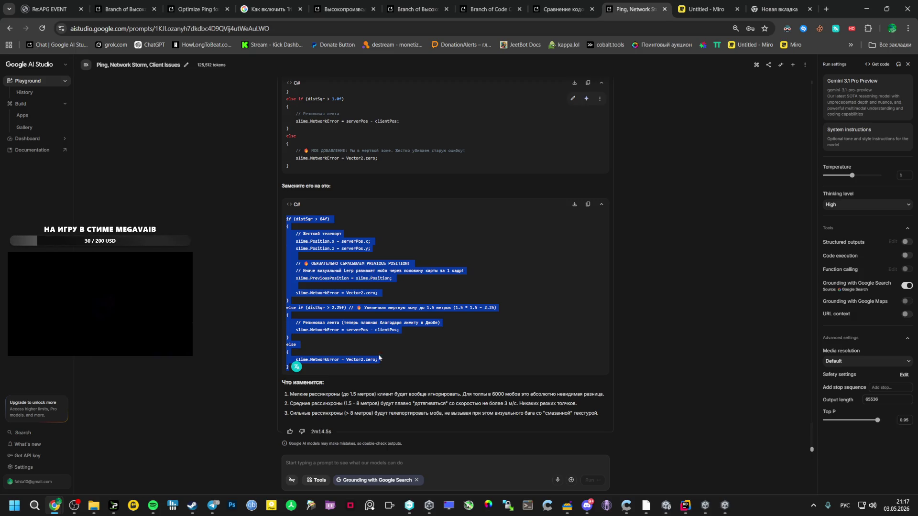
left_click(340, 456)
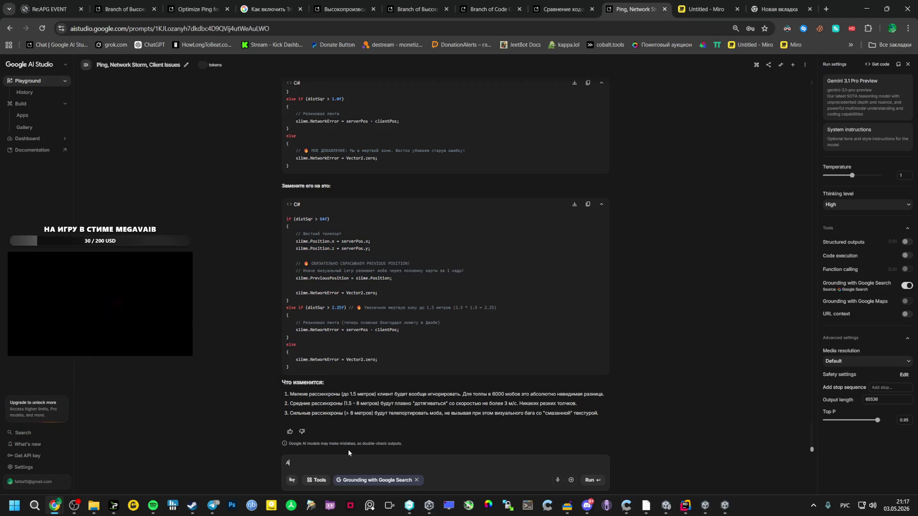
type("А это не ошибка случаем??")
key("ctrl+v")
scroll(383, 435, "up", 1)
left_click(396, 404)
Add 'ТАКОЕ МНЕ НАПИСАЛИ… БУДЬ КРИТИЧНЫМ' asking for a critical review, and send it to Gemini
type("ТАК")
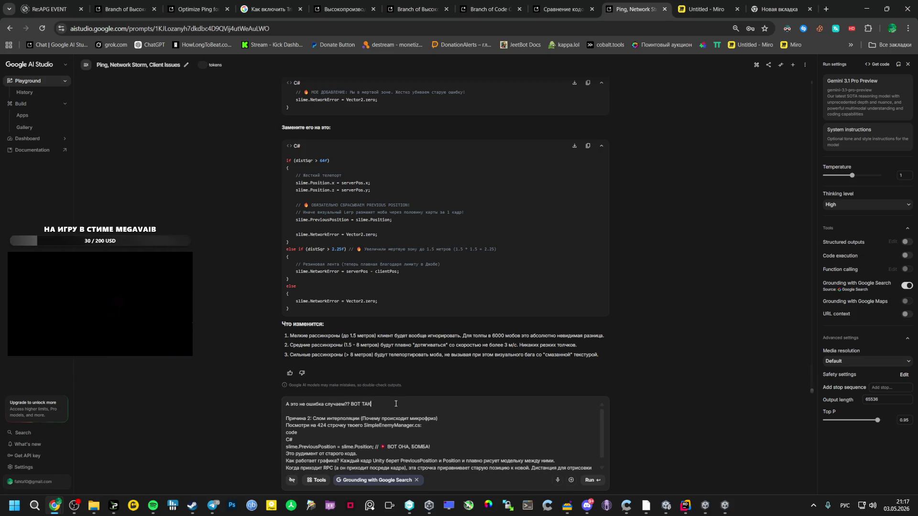
type("ОЕ МНЕ НАПИСАЛИ,")
type(" ЭТО МОЖЕТ БЫТ")
type("Ь УЖАСНЫМ ")
type("КОДОМ")
type(". БУД")
type("Ь")
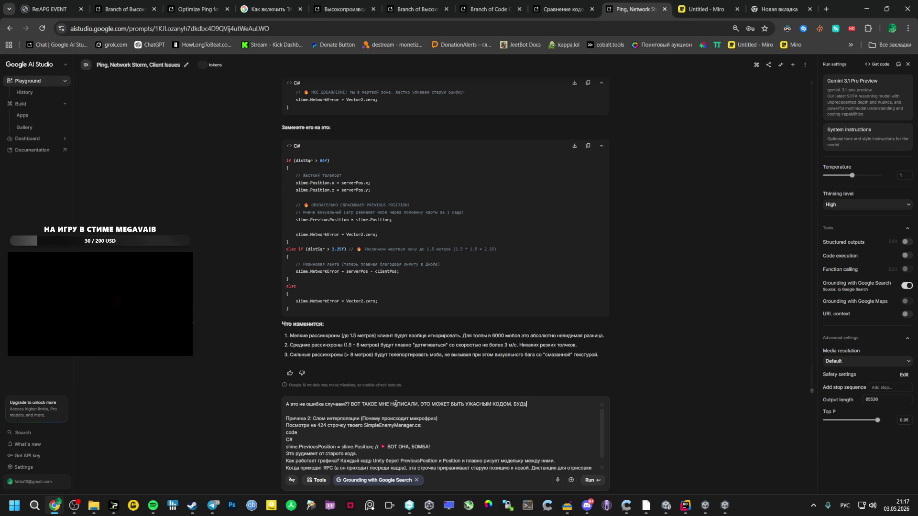
type(" КРИТИЧНЫМ. ОЦЕНИ")
type(" ТО ЧТО Я НАПИСАЛ")
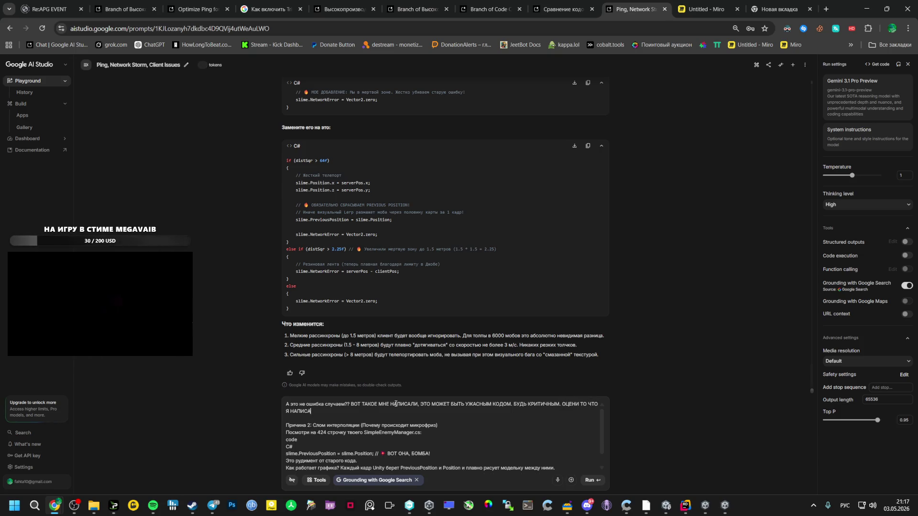
type(" НИЖЕ КРИ")
type("ТИЧНО")
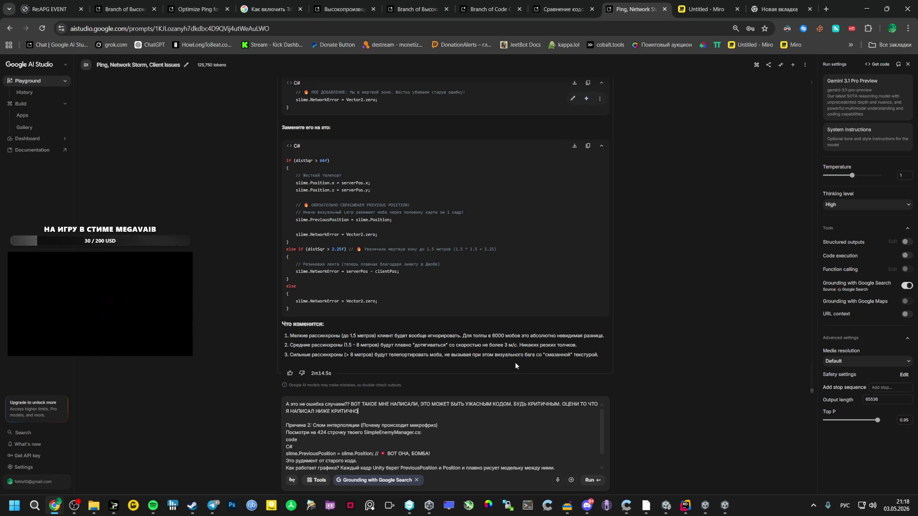
left_click(591, 480)
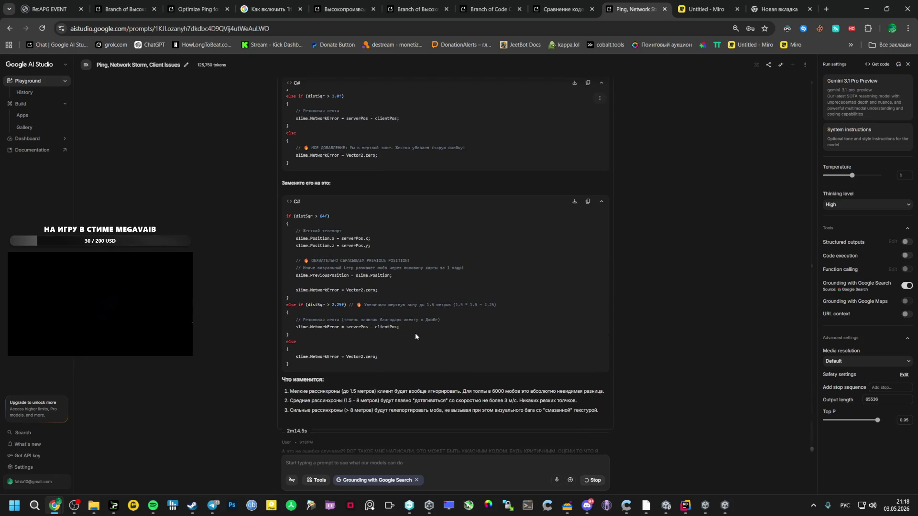
scroll(397, 332, "up", 3)
scroll(406, 314, "down", 2)
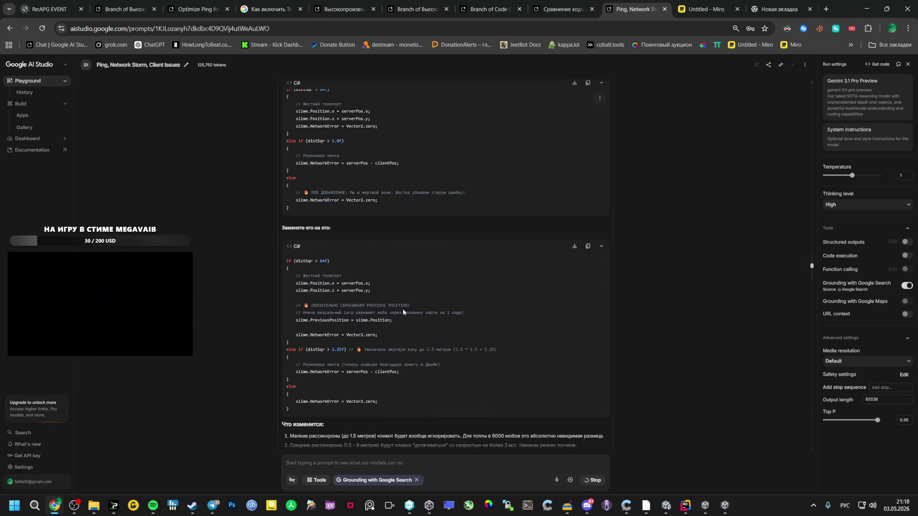
key("alt+Tab")
key("Tab")
key("Tab")
key("Tab")
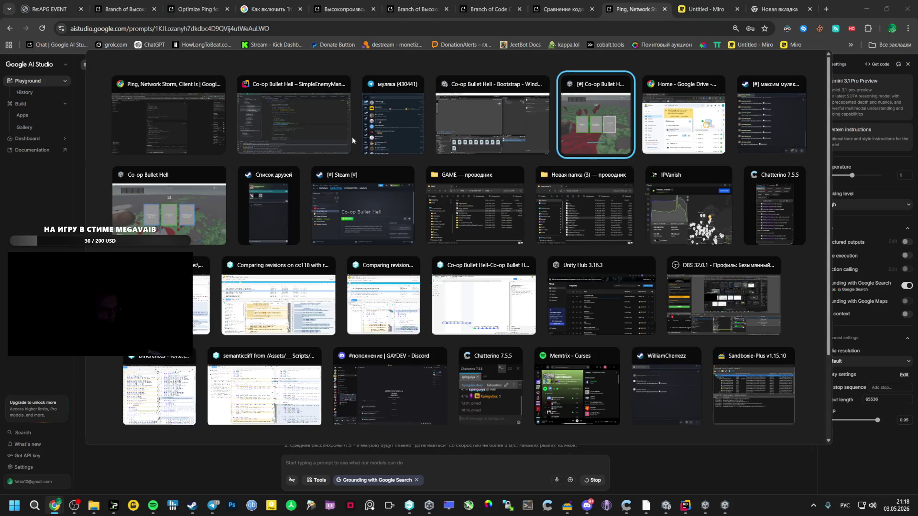
Bring the Co-op Bullet Hell game forward and pick the left upgrade card
left_click(282, 112)
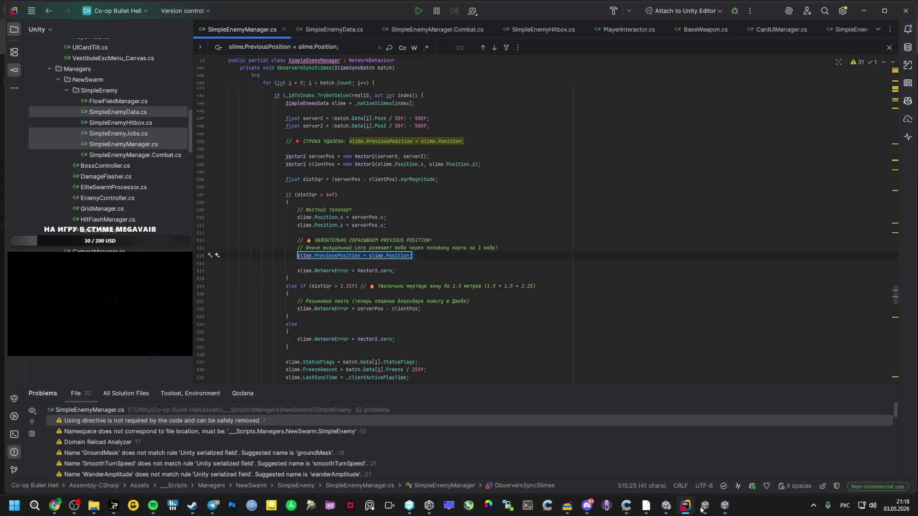
left_click(725, 506)
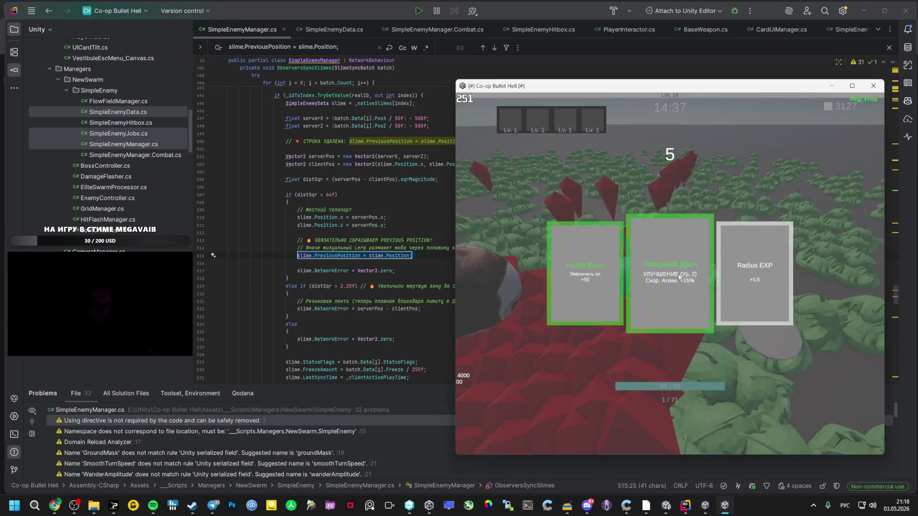
left_click(706, 506)
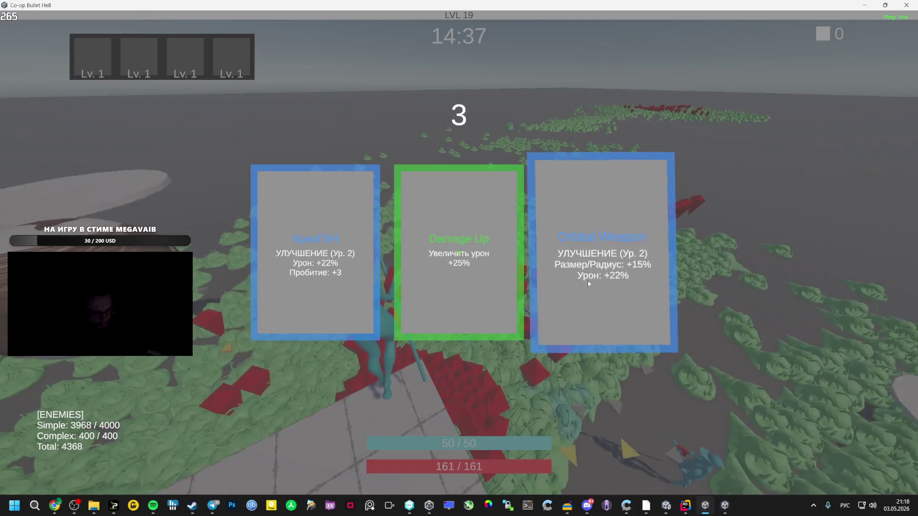
left_click(308, 266)
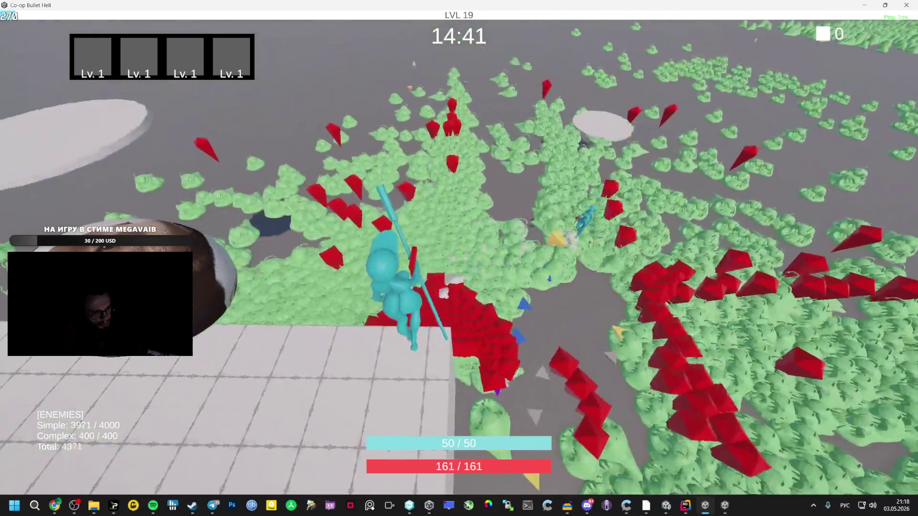
Check the second game client with 4400 enemies, pause it, and return to AI Studio
key("alt+Tab")
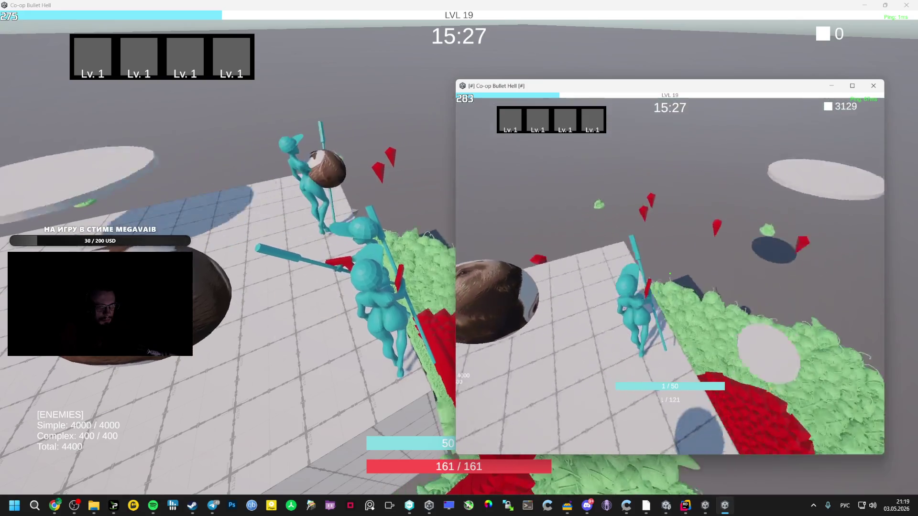
key("Escape")
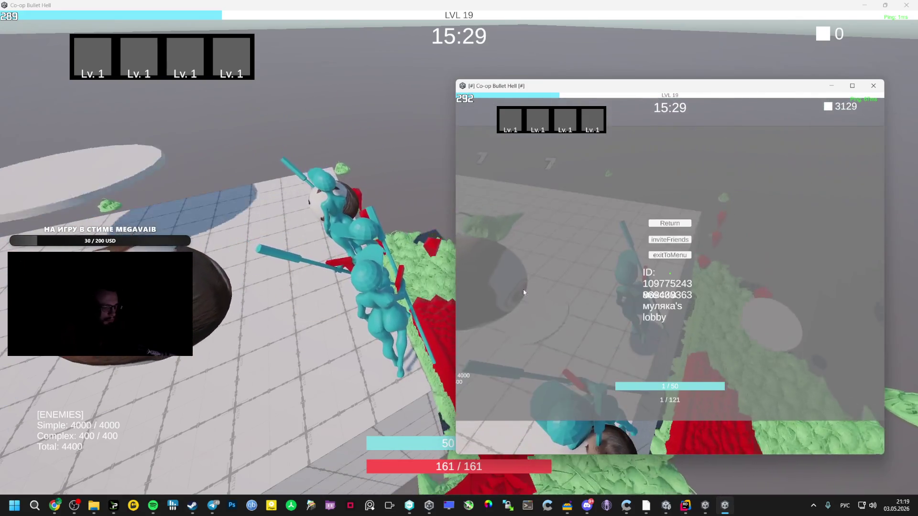
mouse_move(50, 508)
left_click(54, 459)
scroll(469, 324, "down", 15)
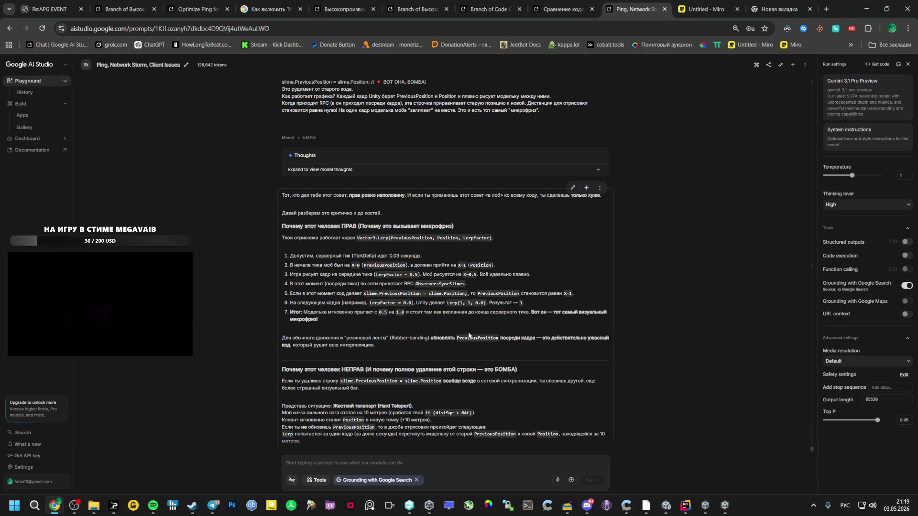
Read Gemini's reply down to the ВЕРДИКТ И ПРАВИЛЬНЫЙ КОД section and its corrected ObserversSyncSlimes code
scroll(430, 336, "down", 2)
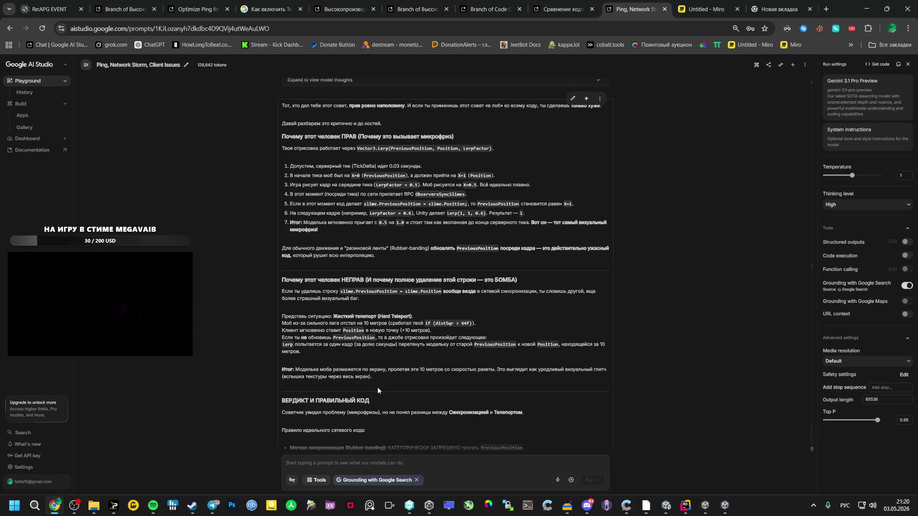
scroll(373, 389, "down", 2)
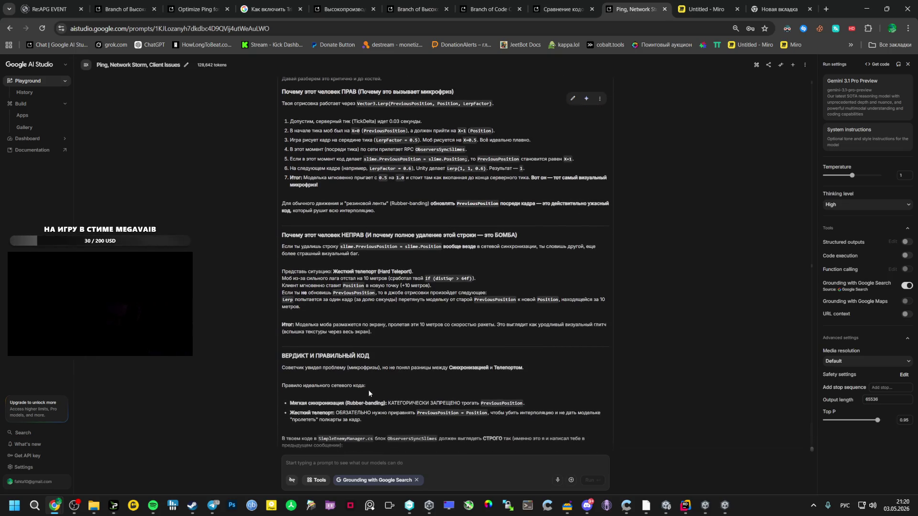
scroll(369, 389, "down", 1)
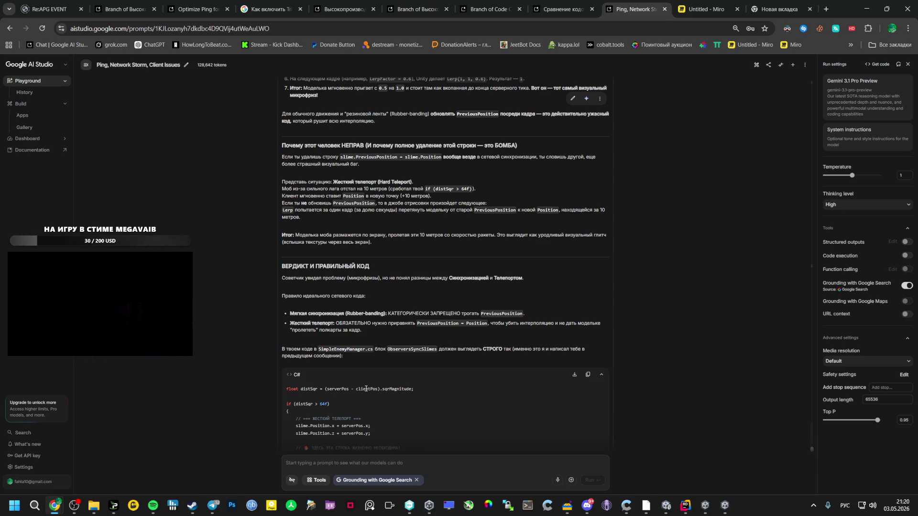
scroll(367, 389, "down", 2)
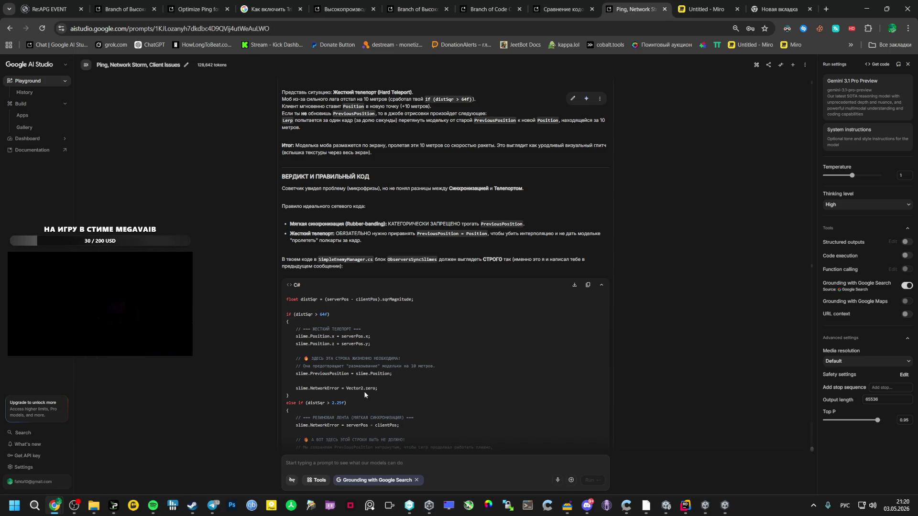
scroll(363, 392, "down", 2)
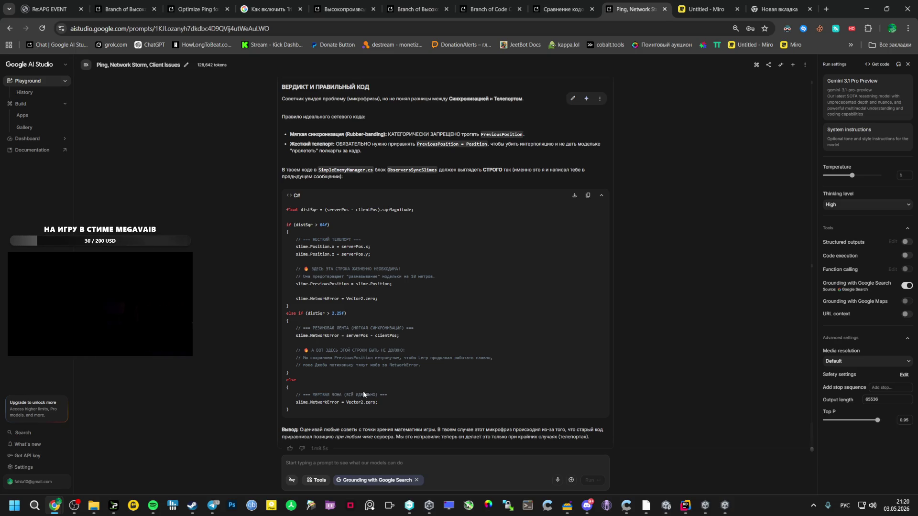
left_click(665, 498)
Paste Gemini's corrected C# block over the old distance-check block in SimpleEnemyManager.cs
left_click(690, 505)
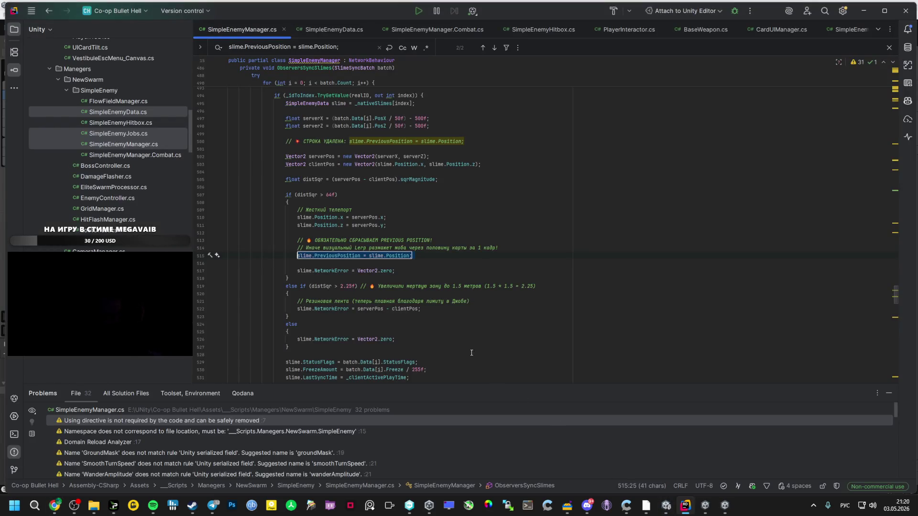
key("alt+Tab")
key("alt+Tab")
key("alt+Tab")
key("Tab")
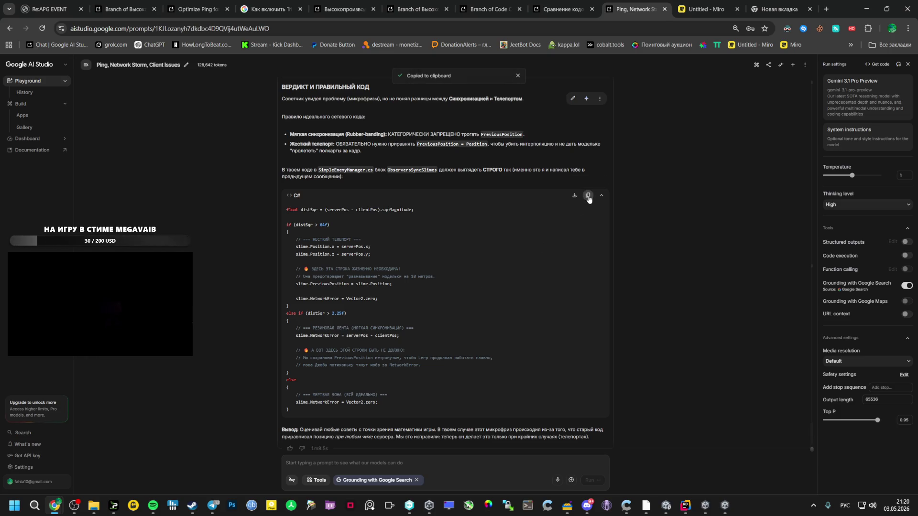
scroll(537, 284, "down", 1)
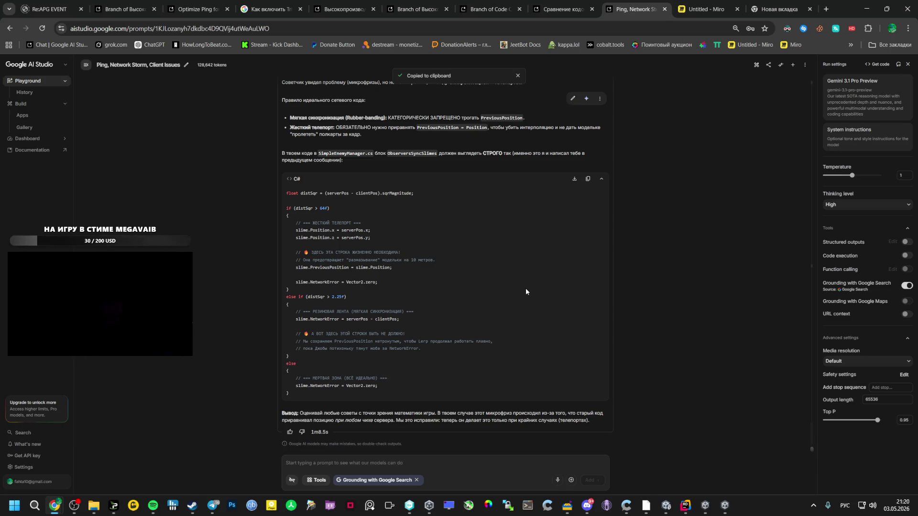
key("alt+Tab")
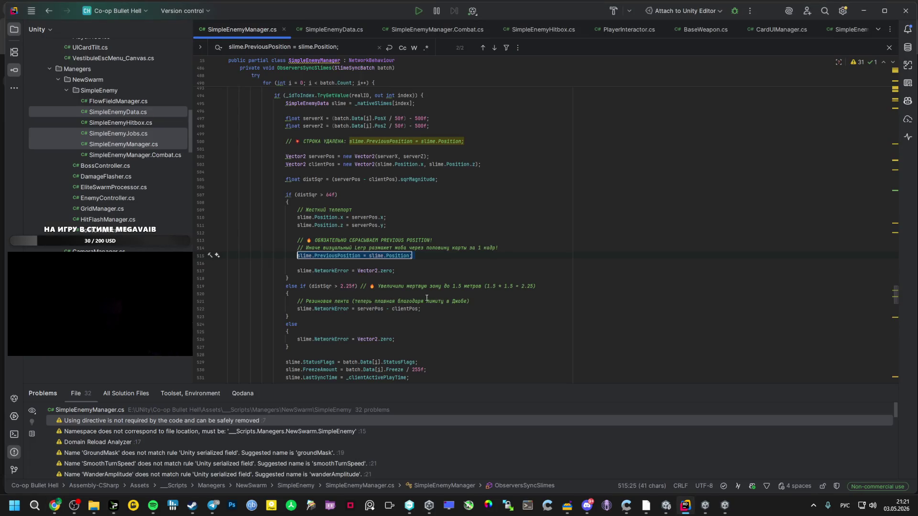
key("alt+Tab")
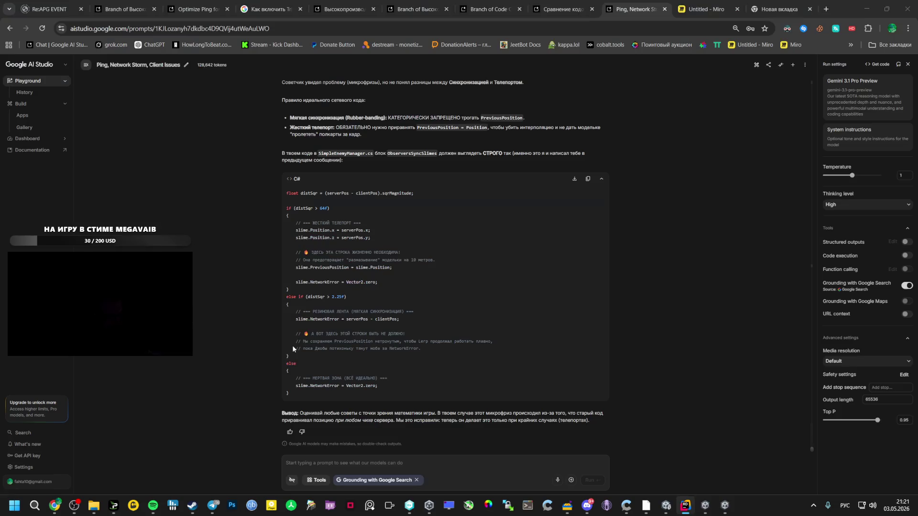
mouse_move(302, 395)
left_mouse_down()
mouse_move(287, 330)
mouse_move(283, 195)
mouse_move(304, 344)
left_mouse_up()
key("alt+Tab")
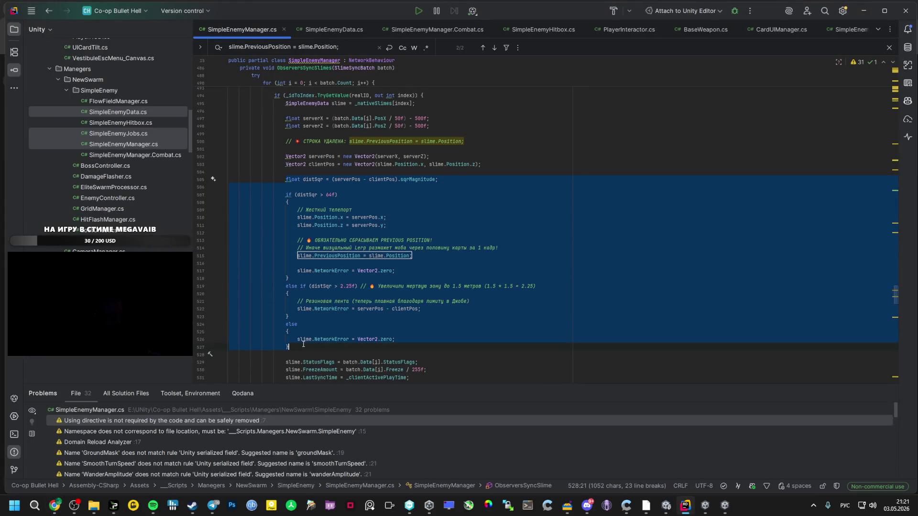
type("float distSqr = (serverPos - clientPos).sqrMagnitude;                      if (distSqr > 64f)                     {                         // === ЖЕСТКИЙ ТЕЛЕПОРТ ===                         slime.Position.x = serverPos.x;                         slime.Position.z = serverPos.y;                          // 🔥 ЗДЕСЬ ЭТА СТРОКА ЖИЗНЕННО НЕОБХОДИМА!                         // Она предотвращает \"размазывание\" модельки на 10 метров.                         slime.PreviousPosition = slime.Position;                          slime.NetworkError = Vector2.zero;                     }                     else if (distSqr > 2.25f)                     {                         // === РЕЗИНОВАЯ ЛЕНТА (МЯГКАЯ СИНХРОНИЗАЦИЯ) ===                         slime.NetworkError = serverPos - clientPos;                          // 🔥 А ВОТ ЗДЕСЬ ЭТОЙ СТРОКИ БЫТЬ НЕ ДОЛЖНО!                         // Мы сохраняем PreviousPosition нетронутым, чтобы Lerp продолжал работать плавно,                         // пока Джобы потихоньку тянут моба за NetworkError.                     }                     else                     {                         // === МЕРТВАЯ ЗОНА (ВСЁ ИДЕАЛЬНО) ===                         slime.NetworkError = Vector2.zero;                     }")
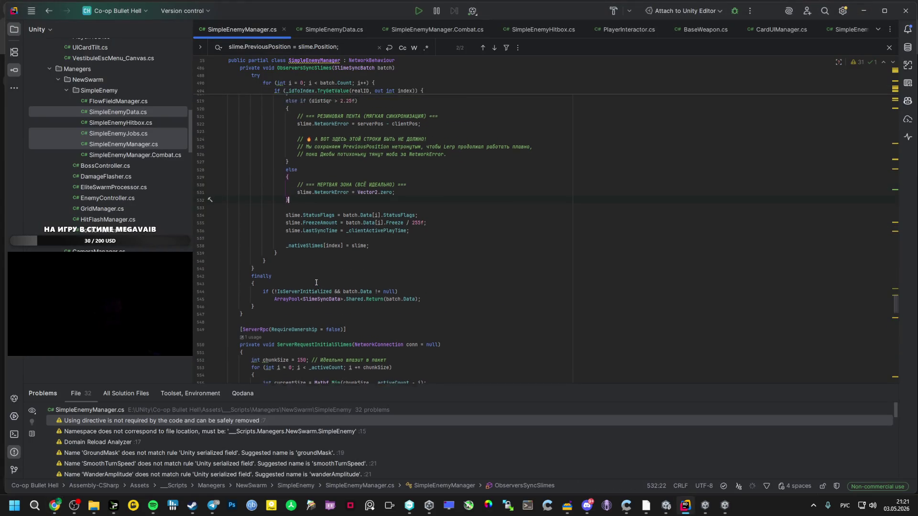
scroll(316, 281, "up", 4)
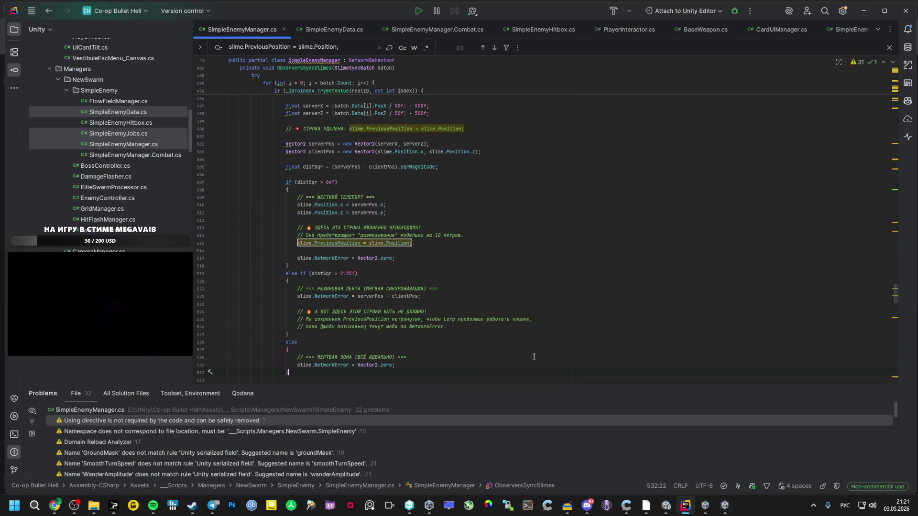
right_click(724, 505)
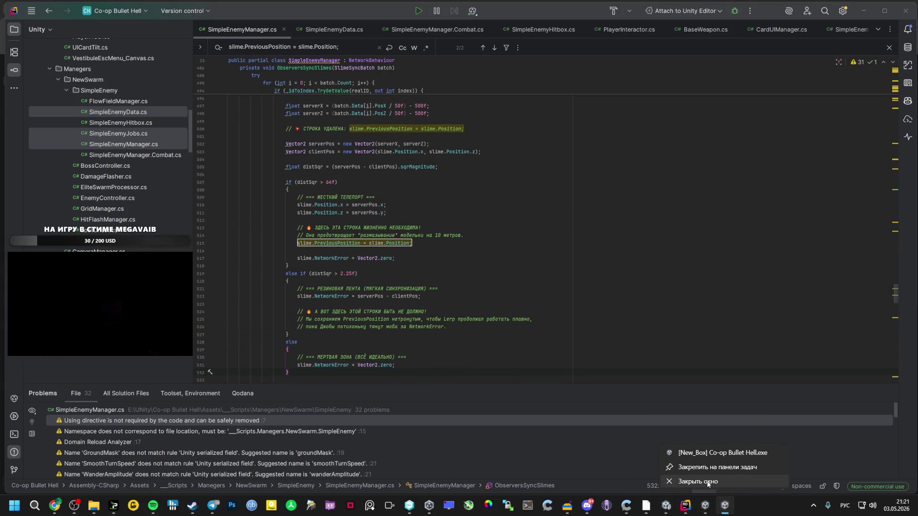
Close the old Co-op Bullet Hell build and clear the text selection in the chat
left_click(708, 482)
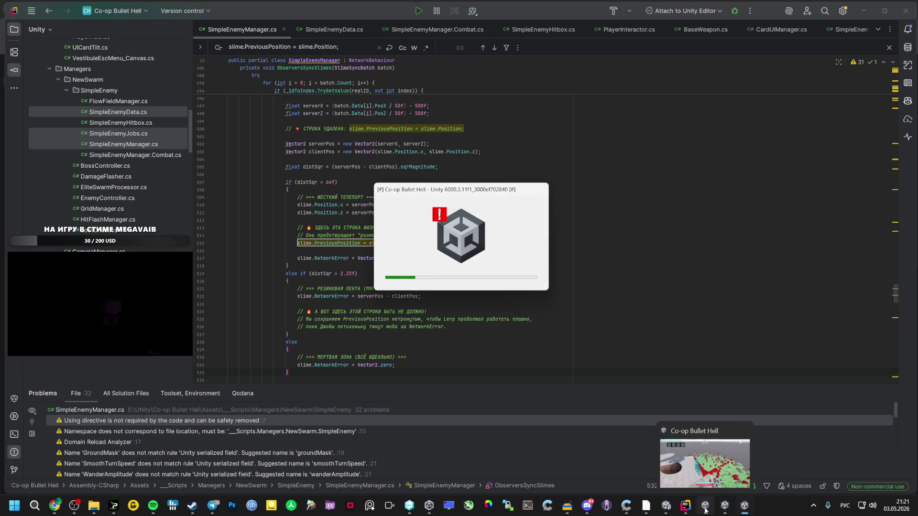
right_click(705, 507)
left_click(679, 481)
mouse_move(683, 508)
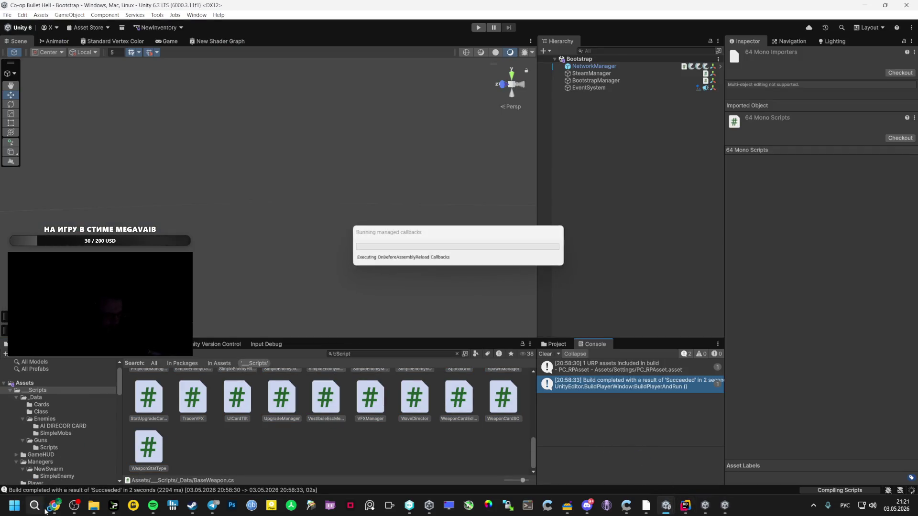
mouse_move(55, 505)
left_click(48, 464)
left_click(372, 432)
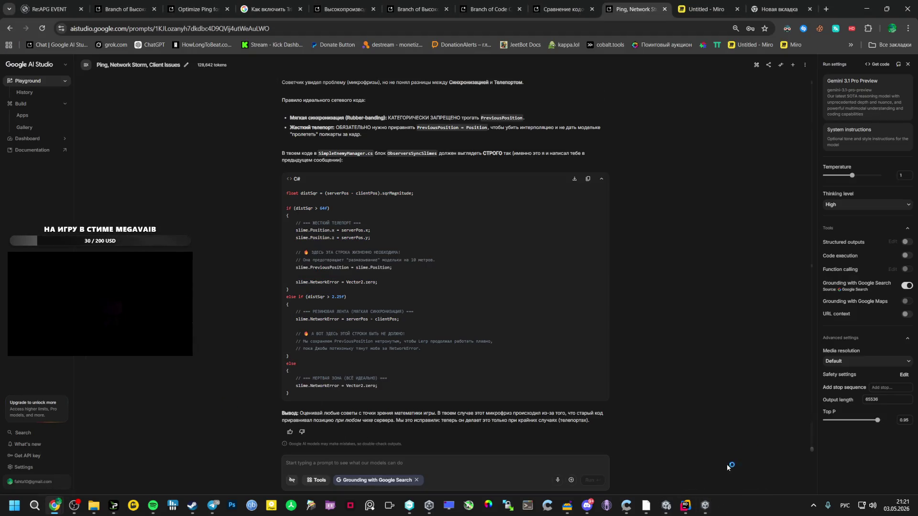
Rebuild and launch the game from Unity with File > Build And Run
mouse_move(686, 506)
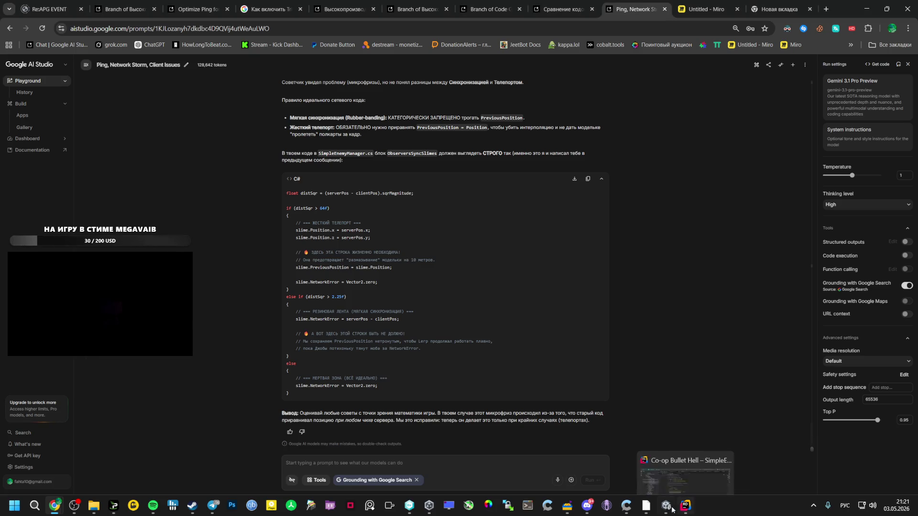
left_click(685, 474)
left_click(7, 14)
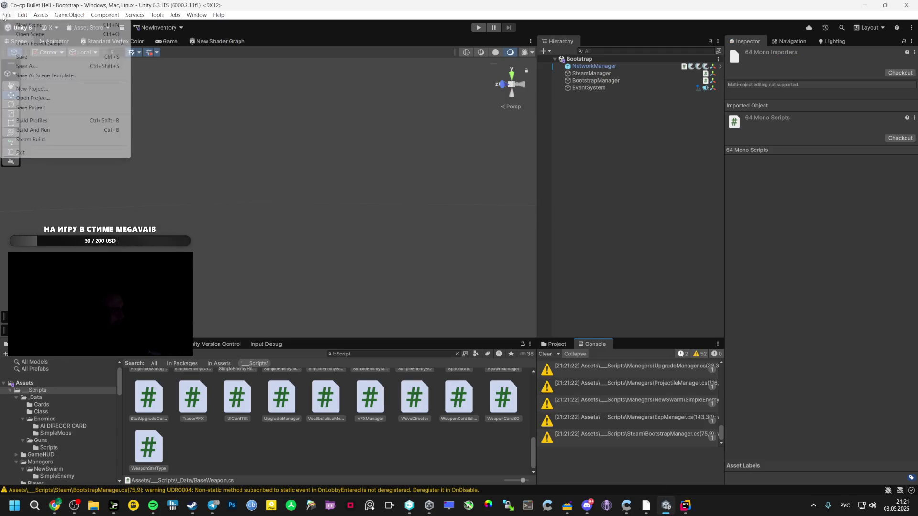
left_click(19, 133)
mouse_move(75, 511)
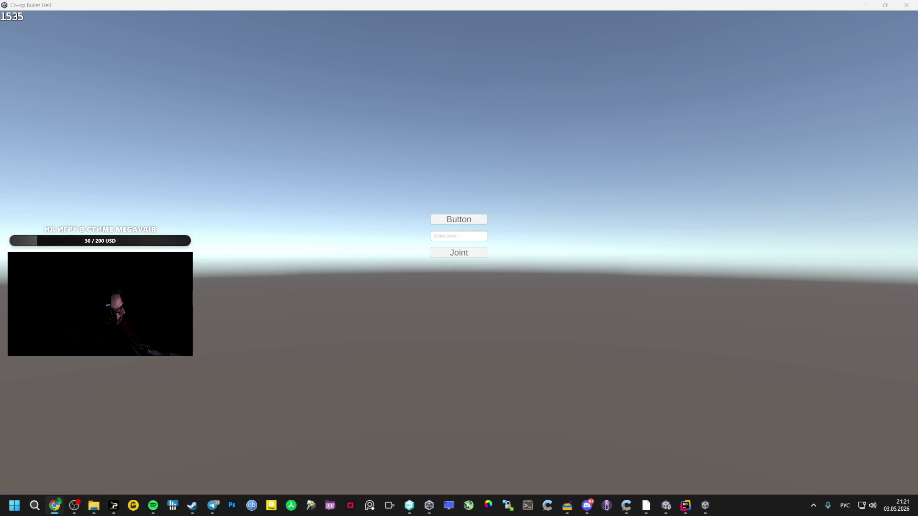
Start the host match, launch a second game copy via Steam, then pause the host
left_click(459, 219)
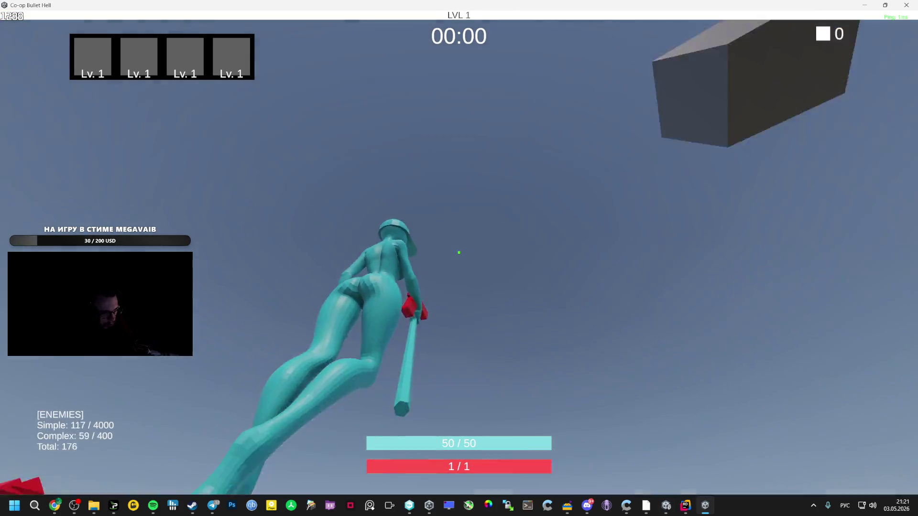
key("Escape")
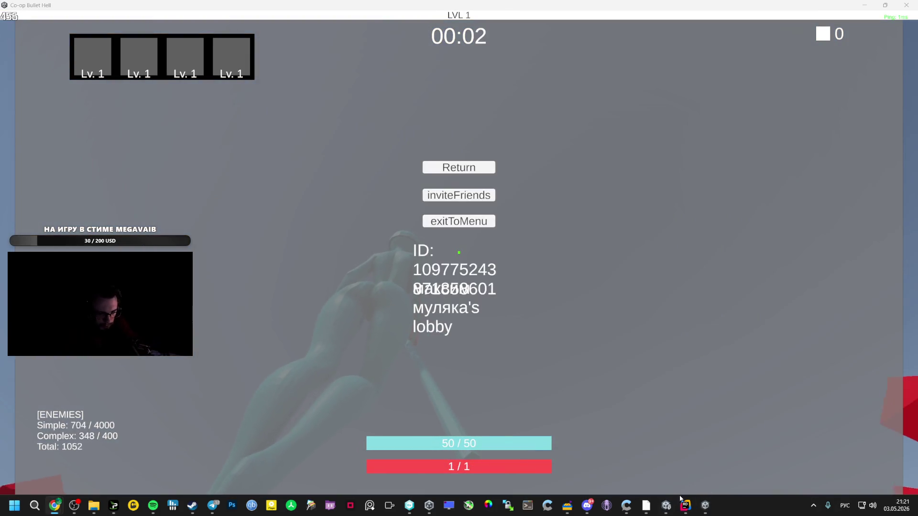
mouse_move(646, 506)
left_click(617, 459)
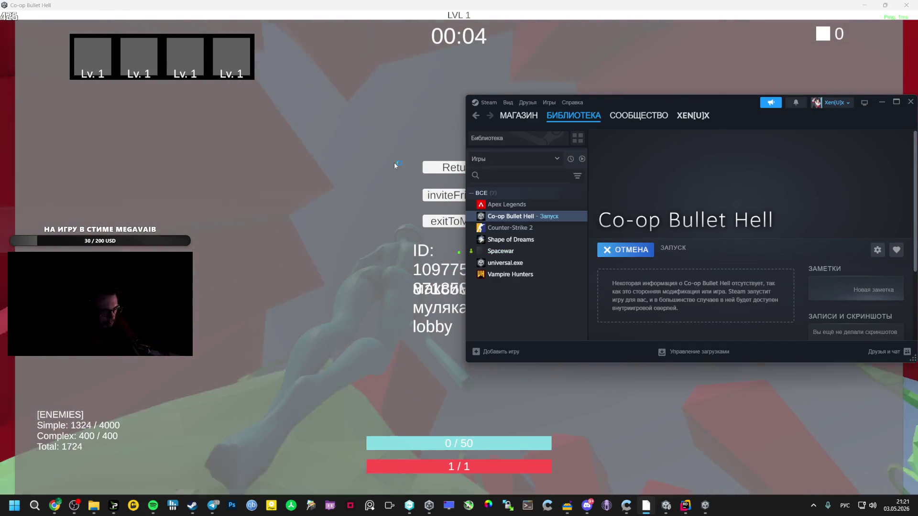
left_click(440, 167)
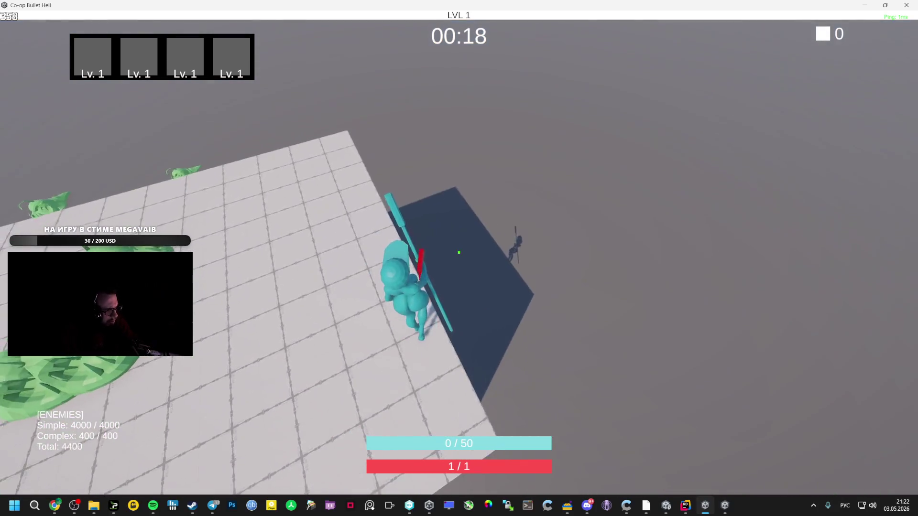
key("Escape")
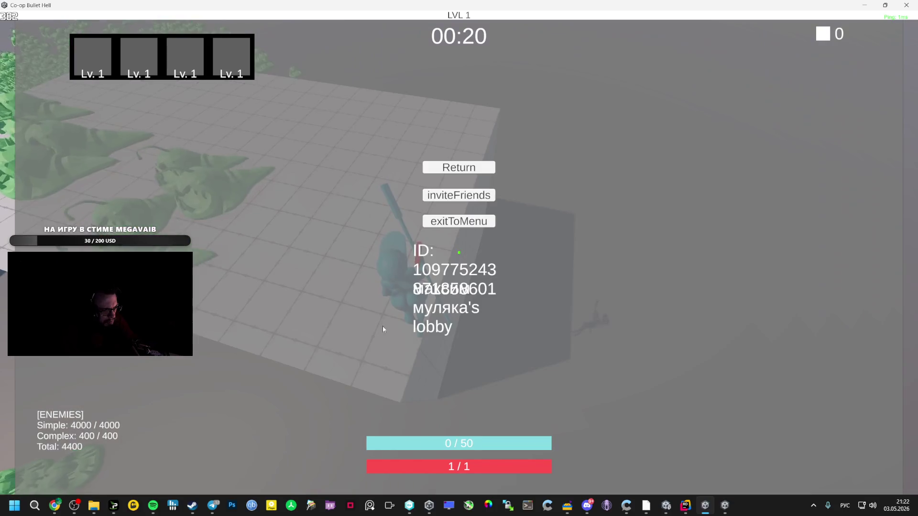
left_click(706, 505)
Join the host's lobby by accepting the Spacewar game invite in Steam chat
mouse_move(192, 506)
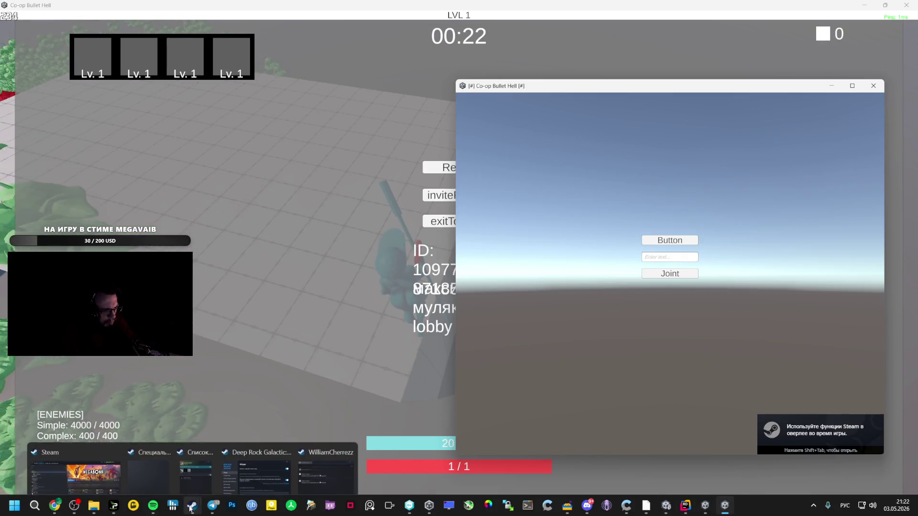
left_click(209, 471)
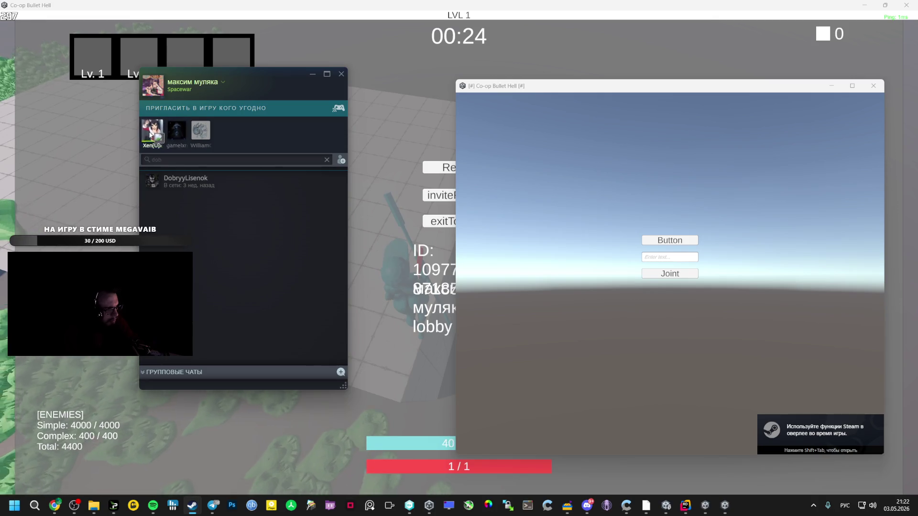
right_click(152, 131)
left_click(559, 430)
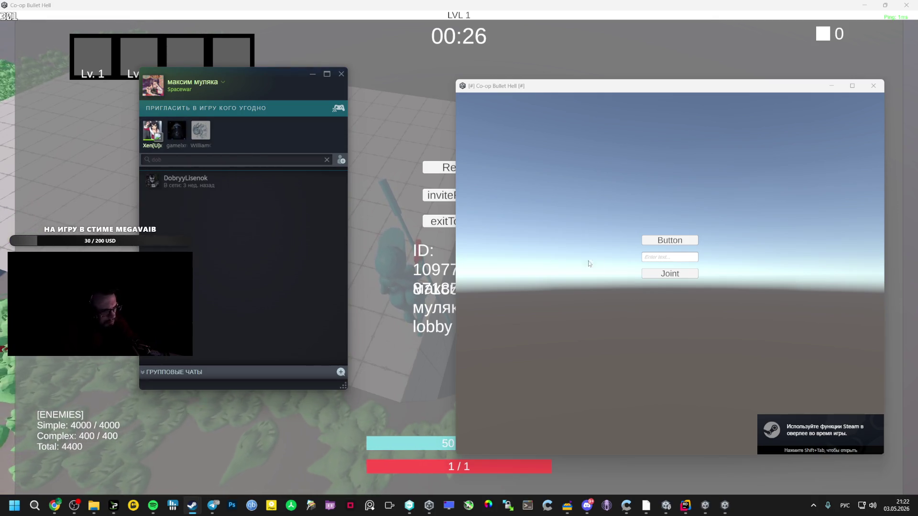
mouse_move(646, 505)
left_click(644, 448)
left_click(263, 428)
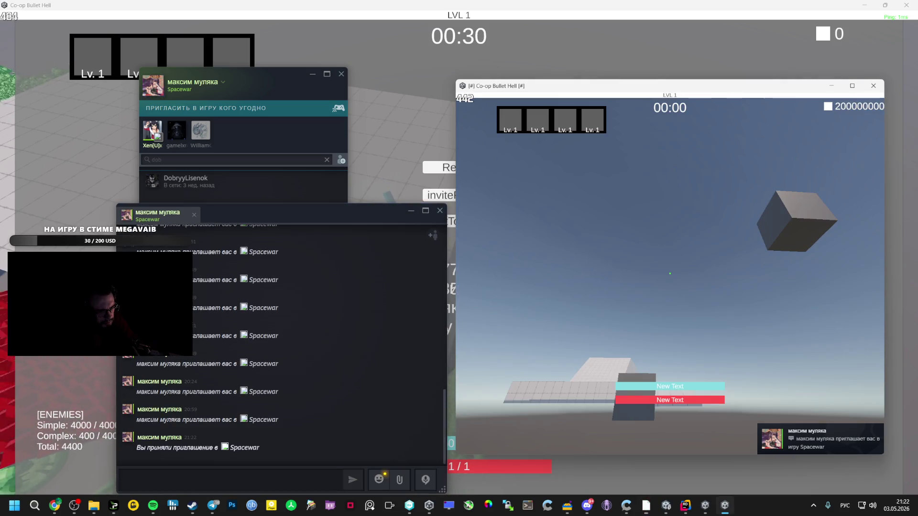
Play the second player through the 4400-enemy swarm, moving across the platform and floor
key("w")
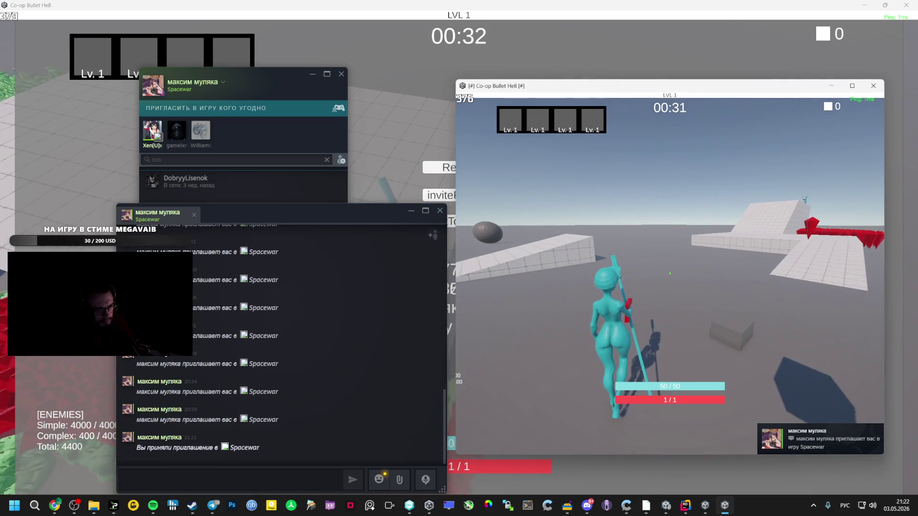
key("w")
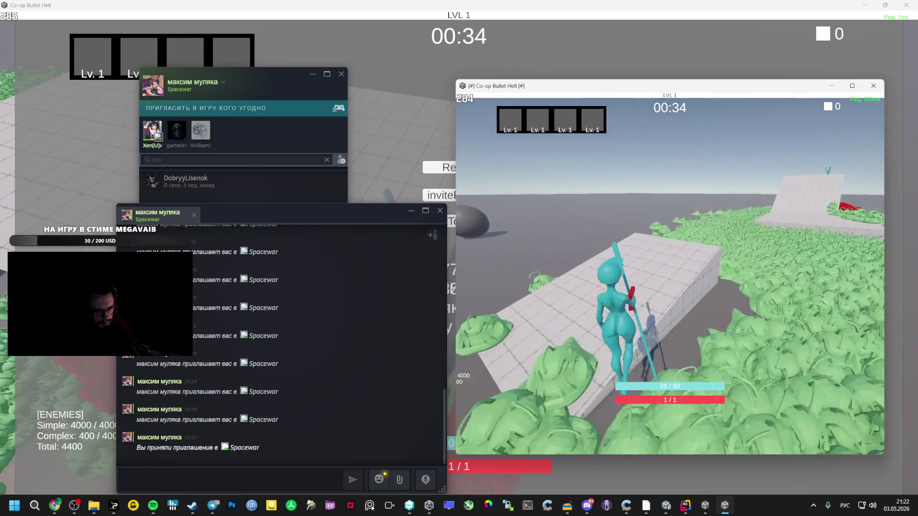
key("w")
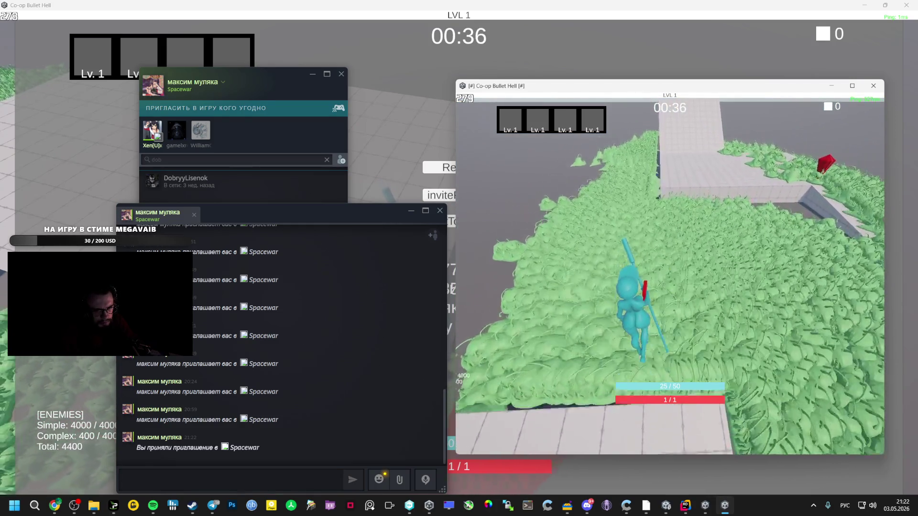
key("w")
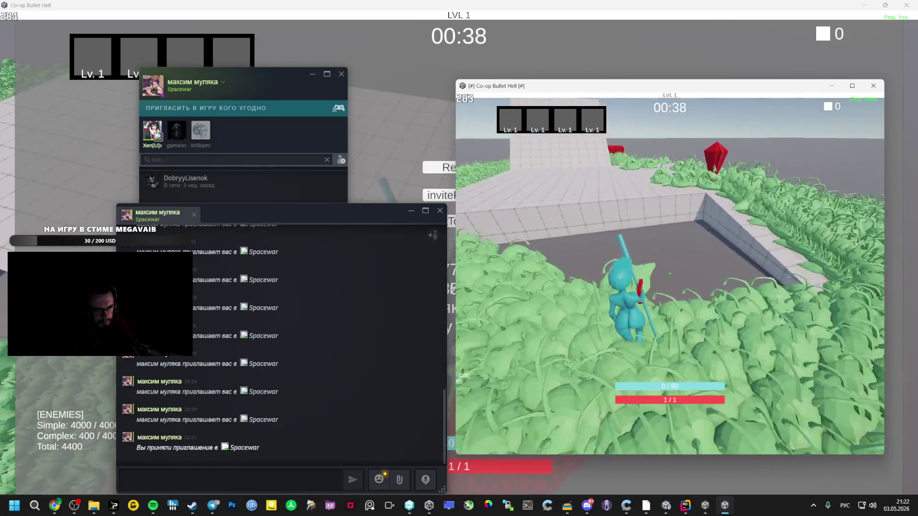
key("w")
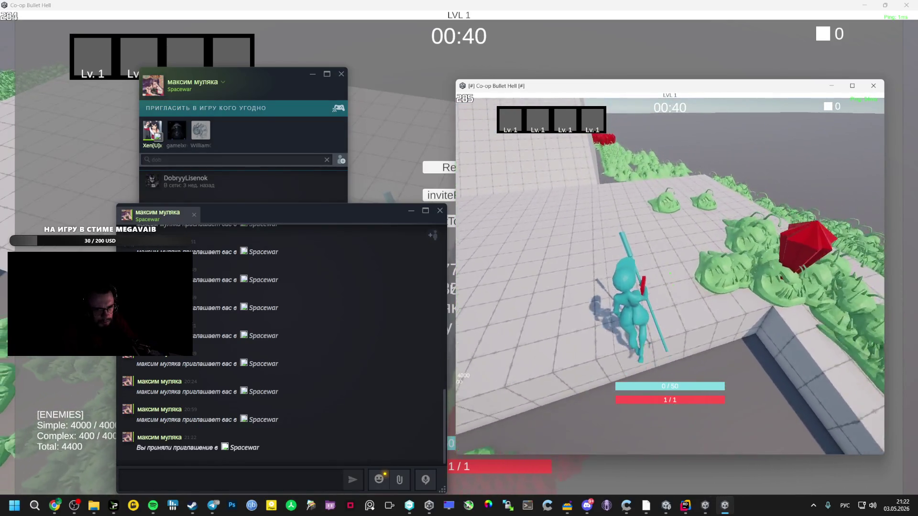
key("w")
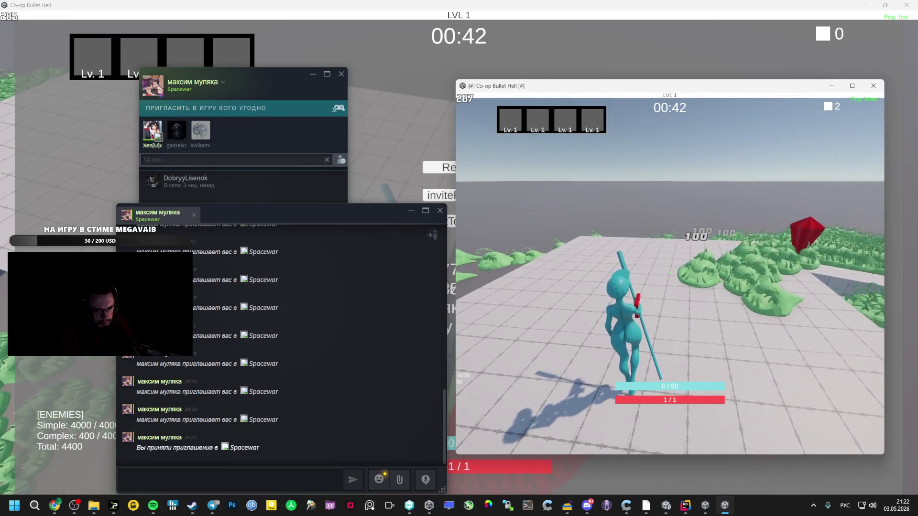
key("w")
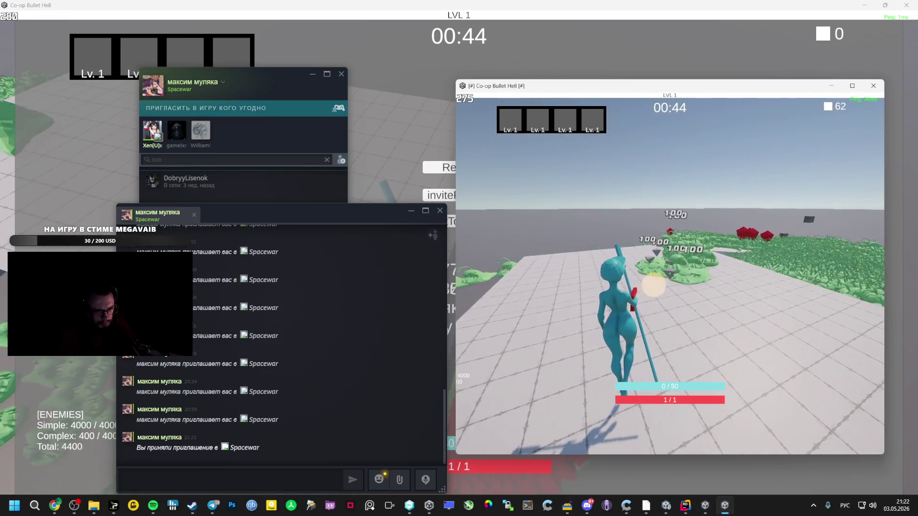
key("w")
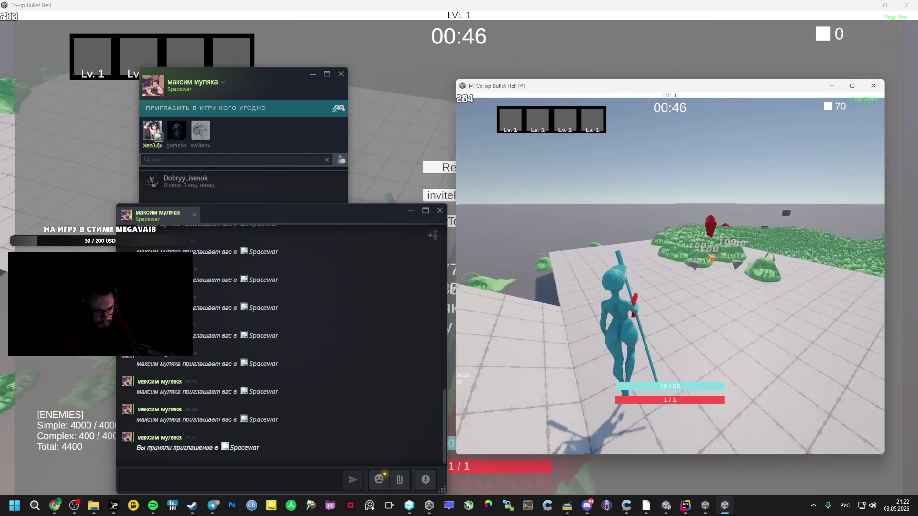
key("w")
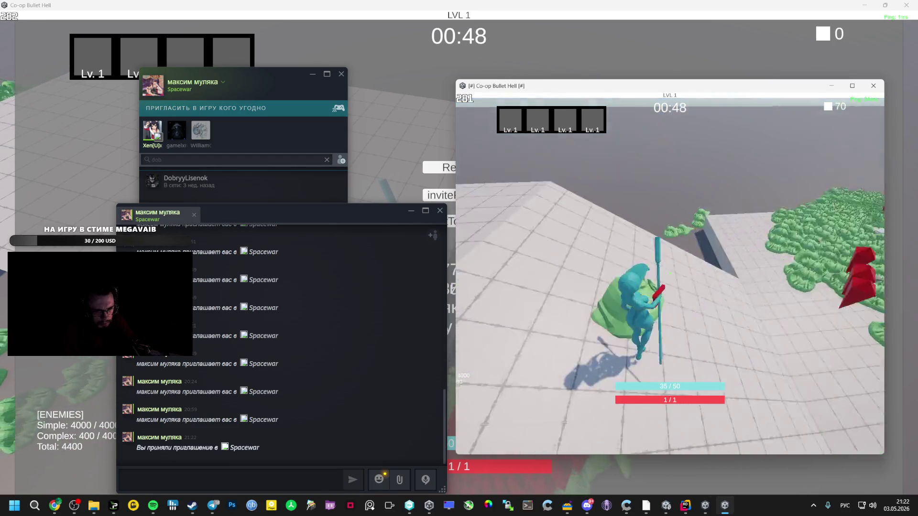
key("w")
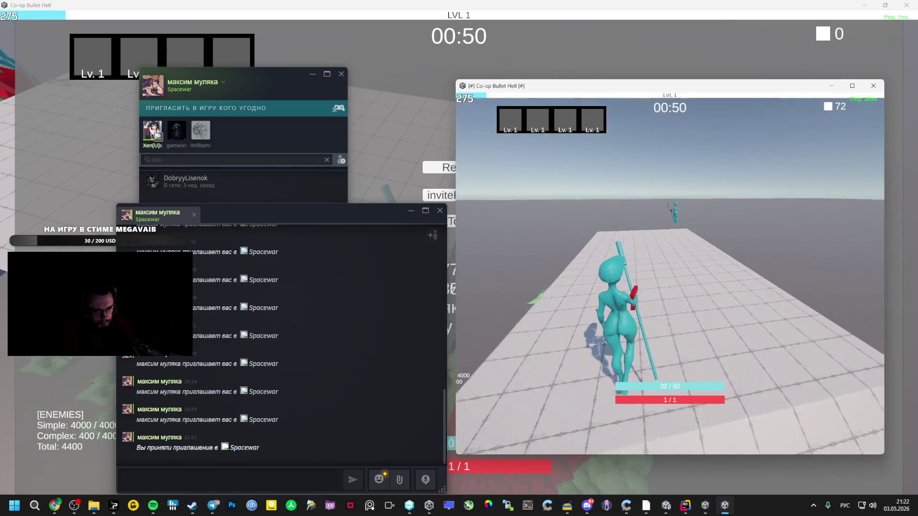
key("w")
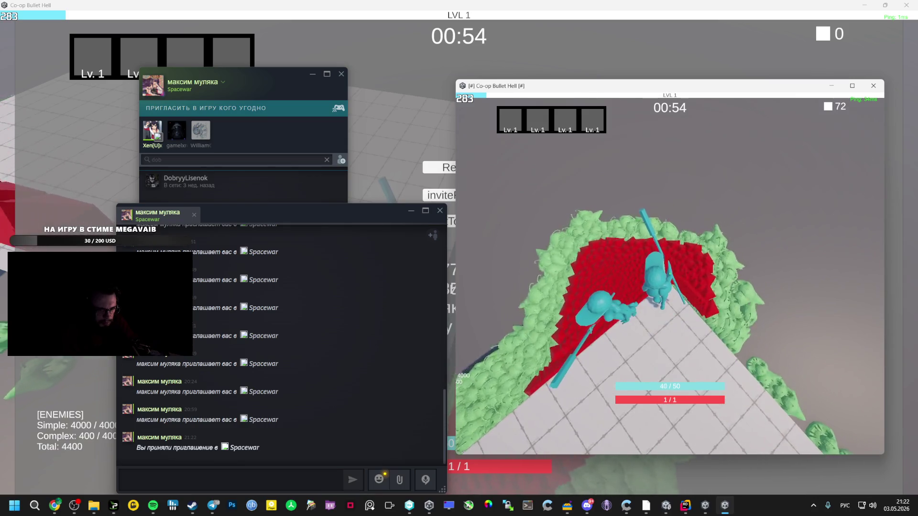
Pause, widen the second game window, minimize the Steam chat, and resume play
key("Escape")
left_click_drag(456, 178, 353, 170)
left_click(309, 75)
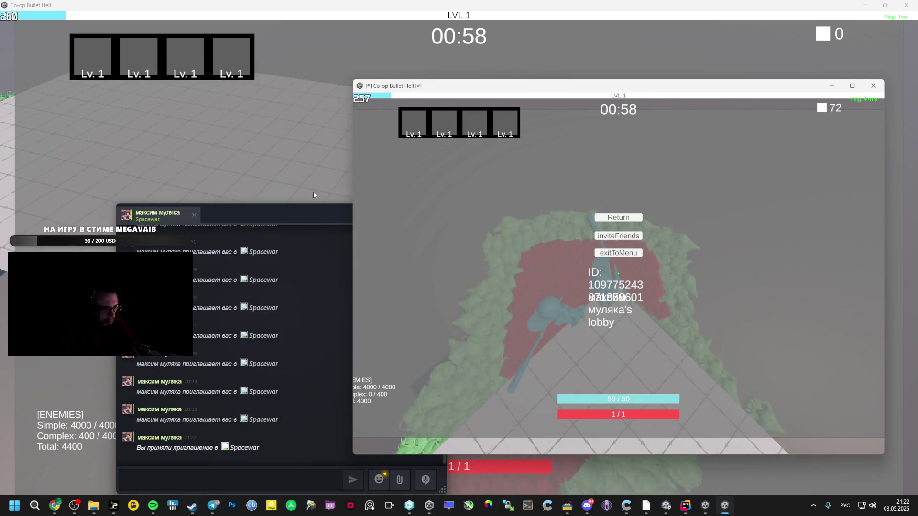
left_click_drag(313, 206, 191, 207)
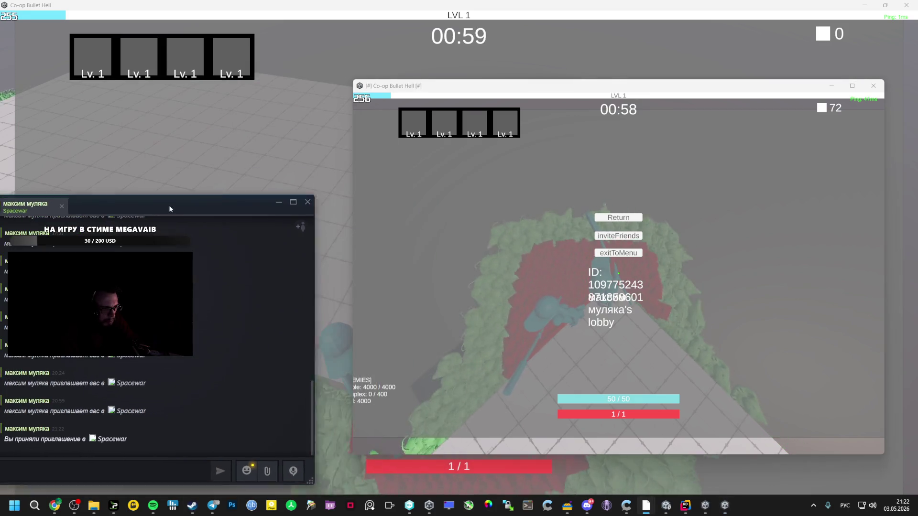
left_click(274, 201)
left_click(616, 217)
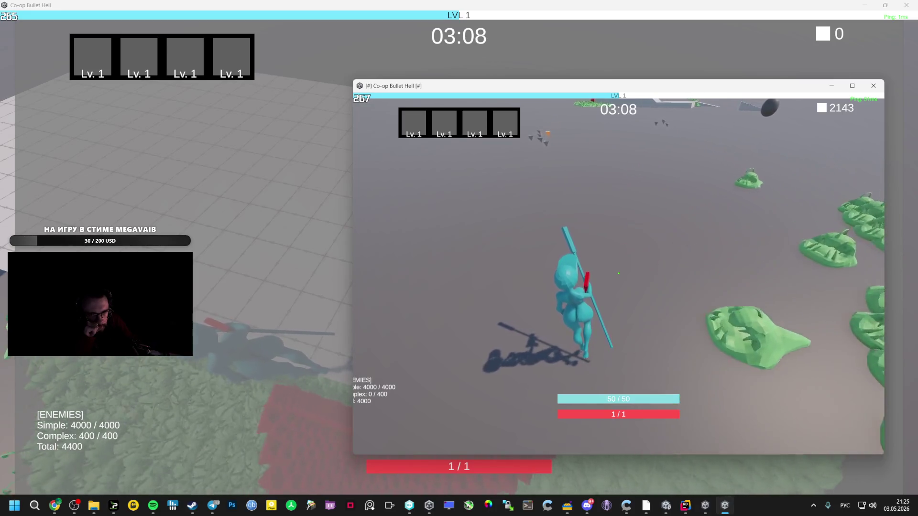
Pause the co-op match past 03:10 and return to the Google AI Studio chat
key("Escape")
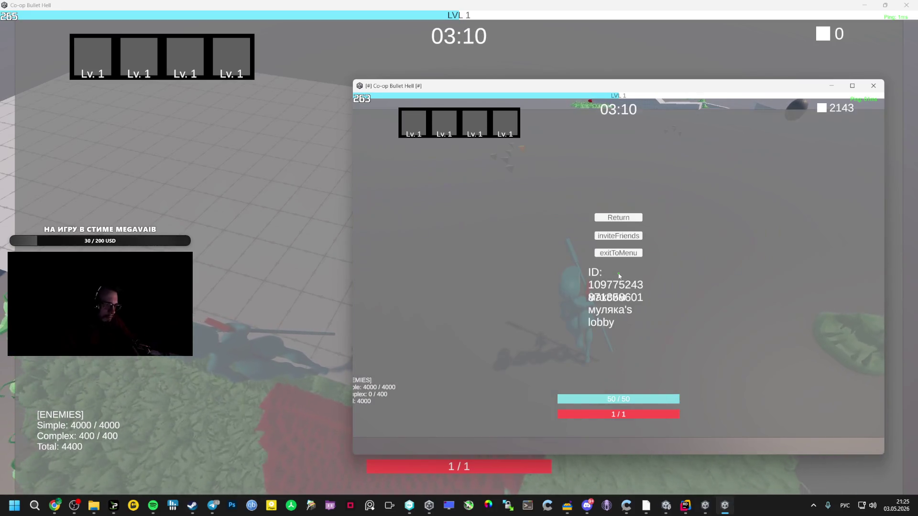
mouse_move(54, 505)
left_click(51, 454)
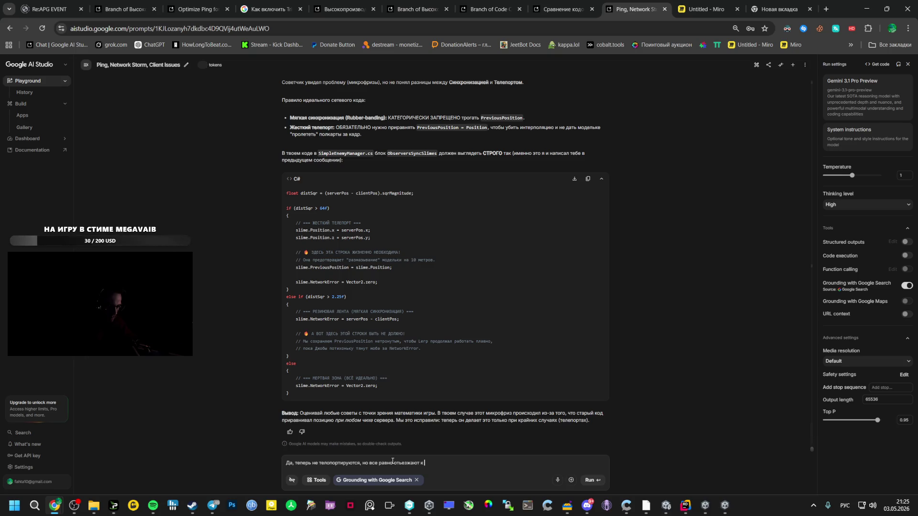
Bring the running Co-op Bullet Hell match forward and bring up the NVIDIA overlay with Alt+Z
key("alt+Tab")
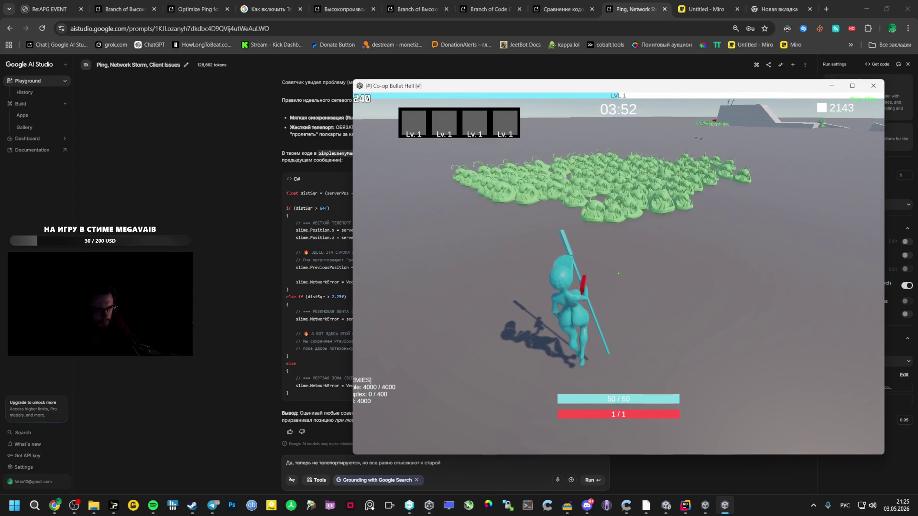
key("alt+z")
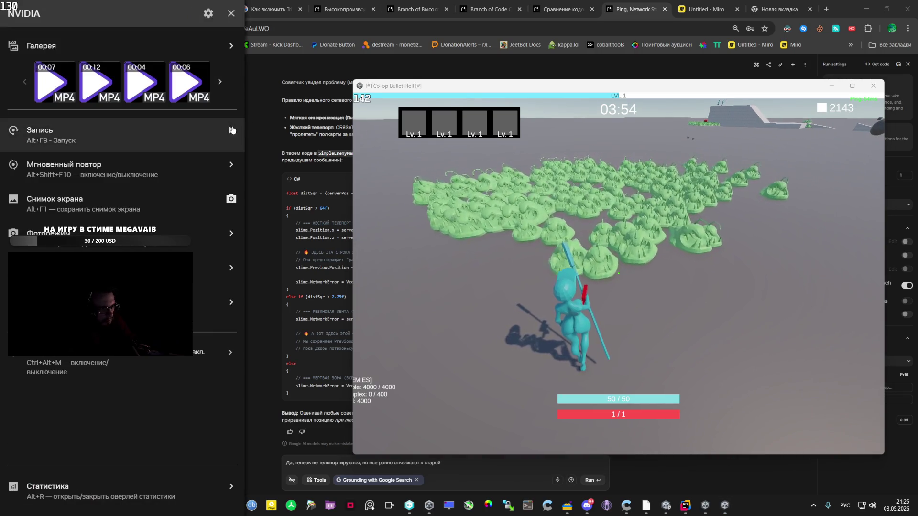
Record a first gameplay clip, stop and save it, then preview it in the clip player
left_click(129, 134)
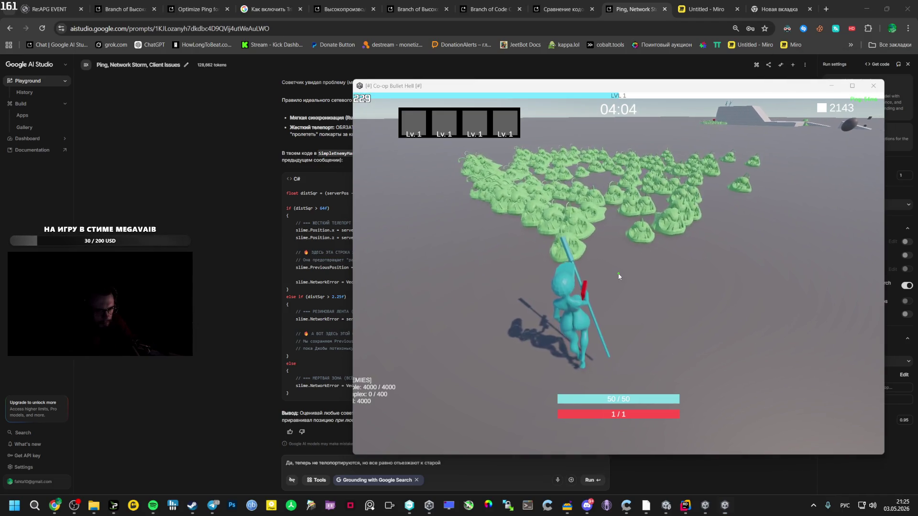
key("alt+z")
left_click(232, 129)
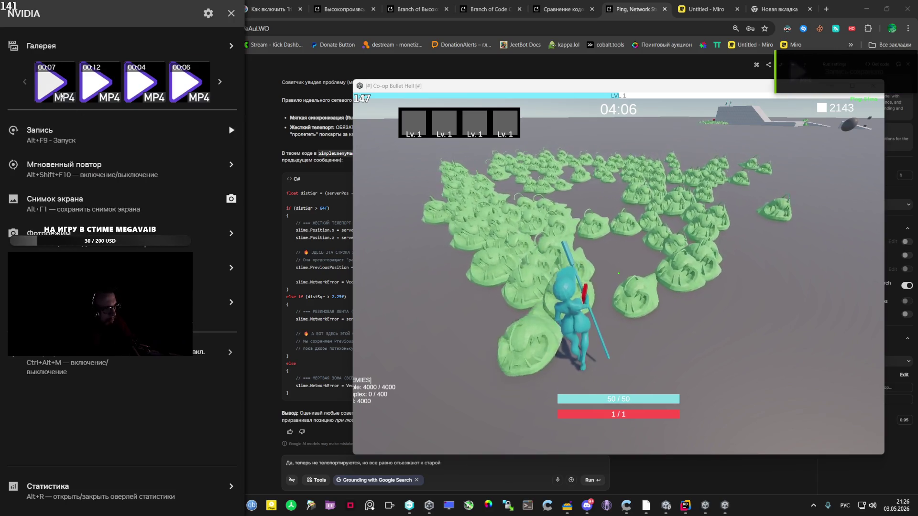
left_click(63, 84)
left_click(573, 274)
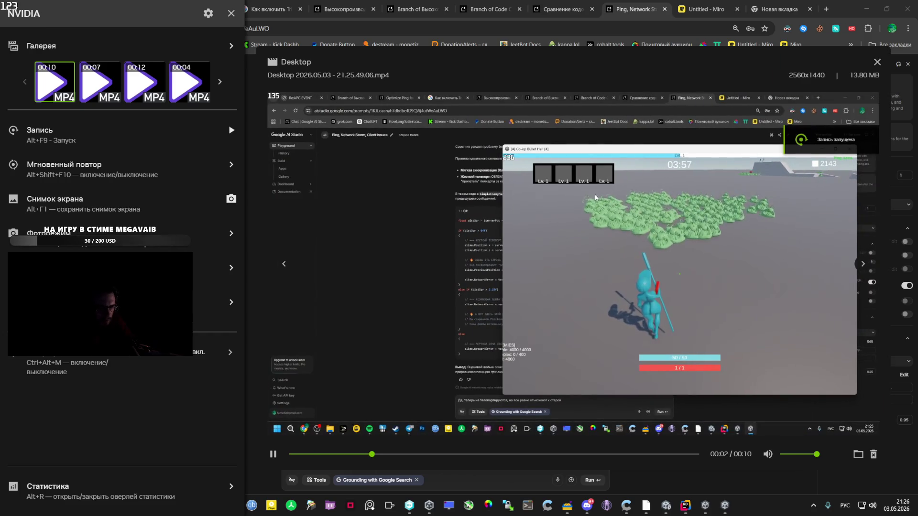
left_click(874, 62)
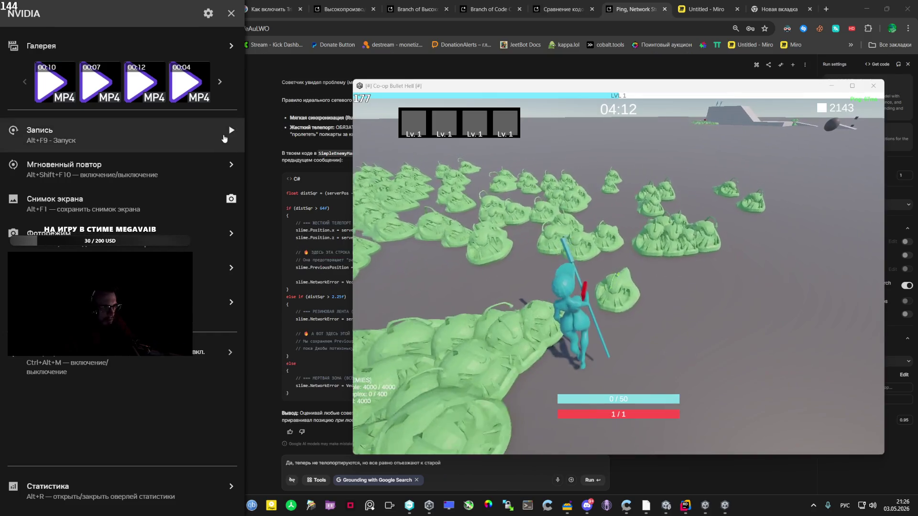
Record a new gameplay take, save it as a 9-second clip, review it, and close the overlay
left_click(231, 131)
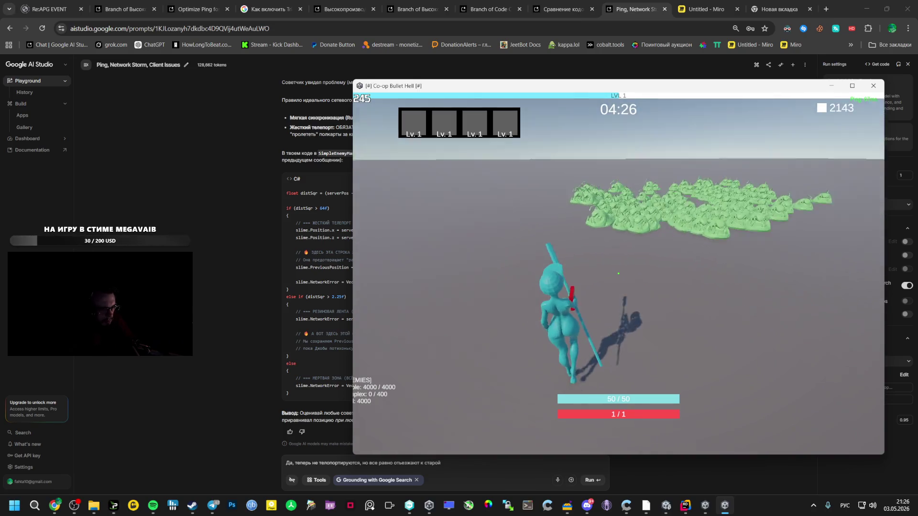
key("alt+z")
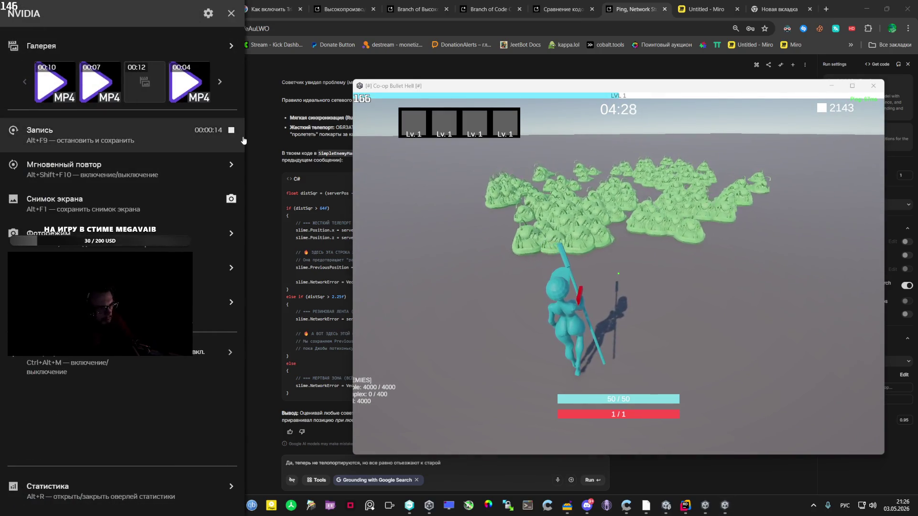
left_click(232, 131)
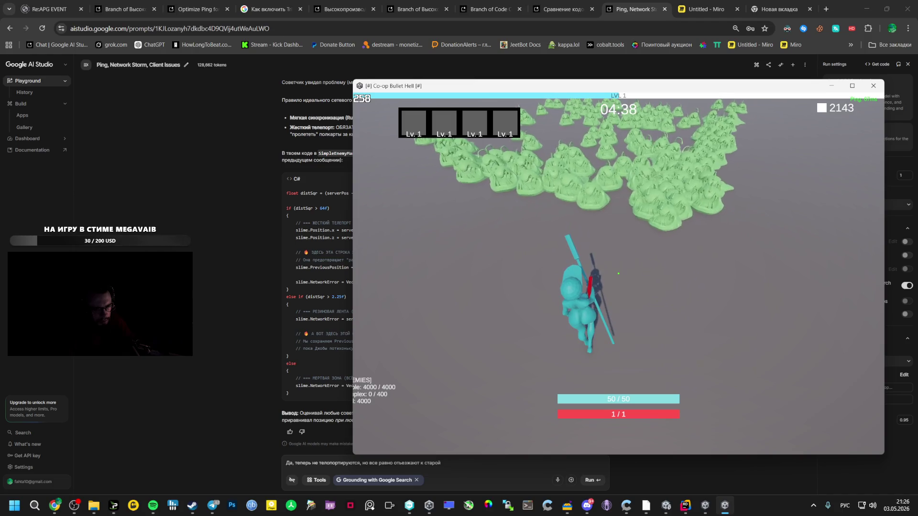
key("alt+z")
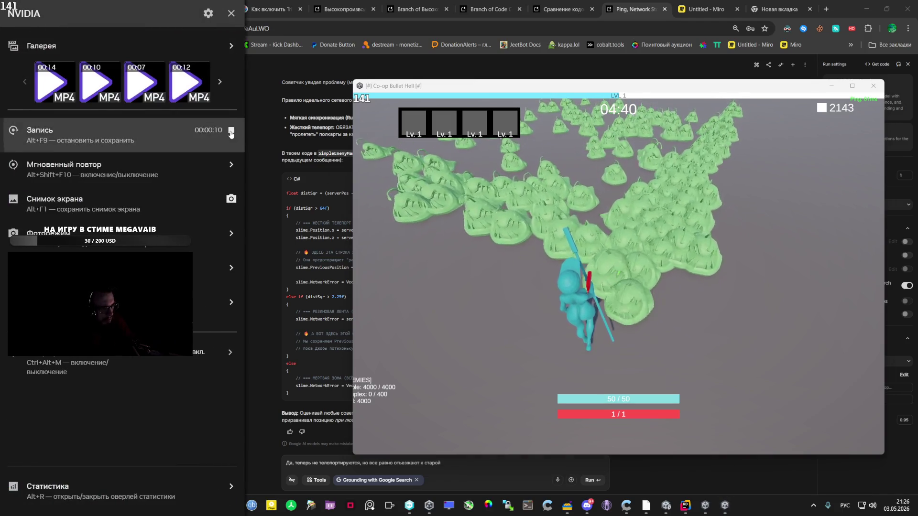
left_click(231, 130)
left_click(58, 93)
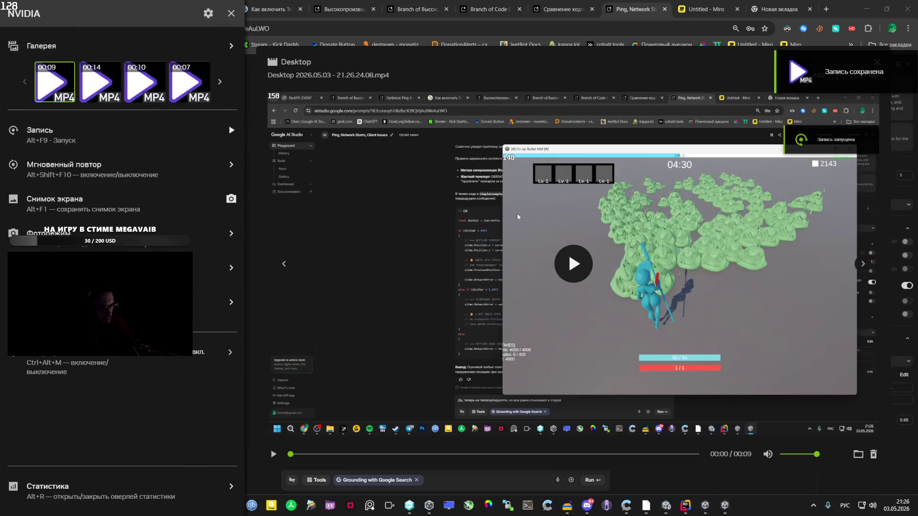
left_click(570, 257)
left_click(625, 274)
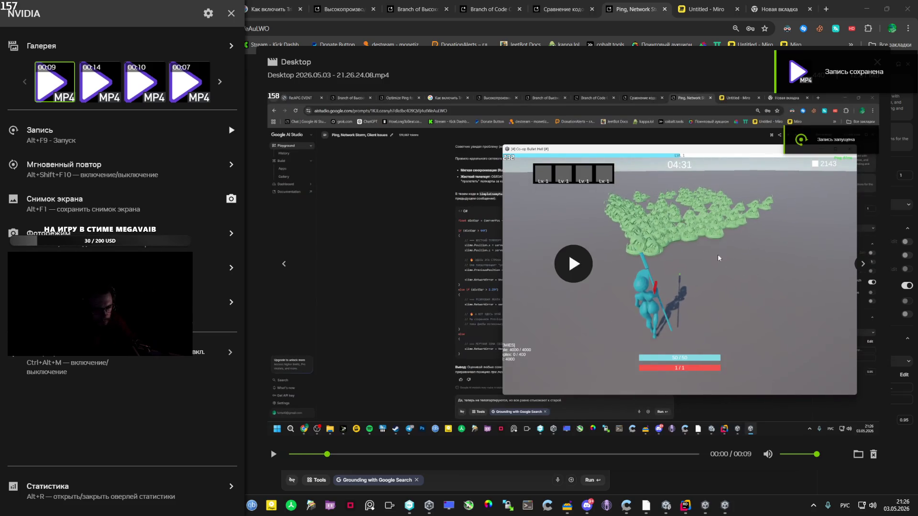
left_click(857, 455)
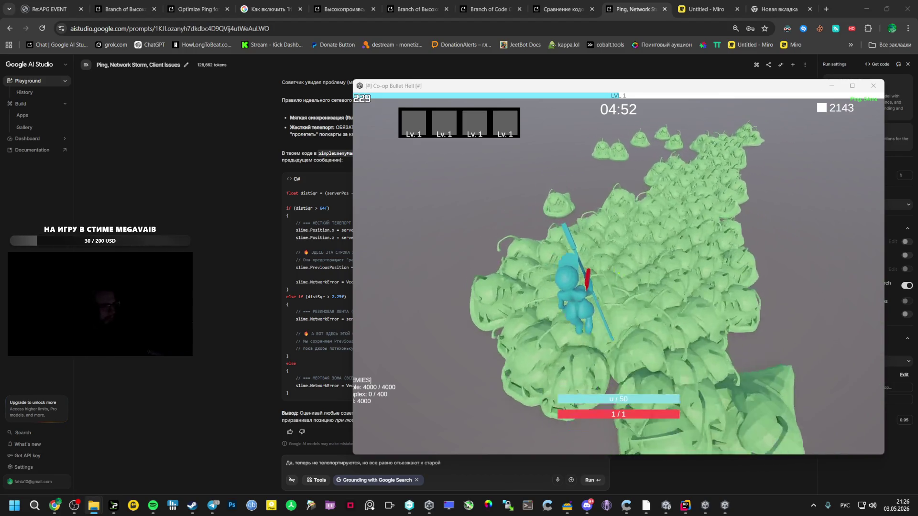
Drag the saved 9-second MP4 from the taskbar into the AI Studio prompt box
left_click_drag(153, 505, 212, 505)
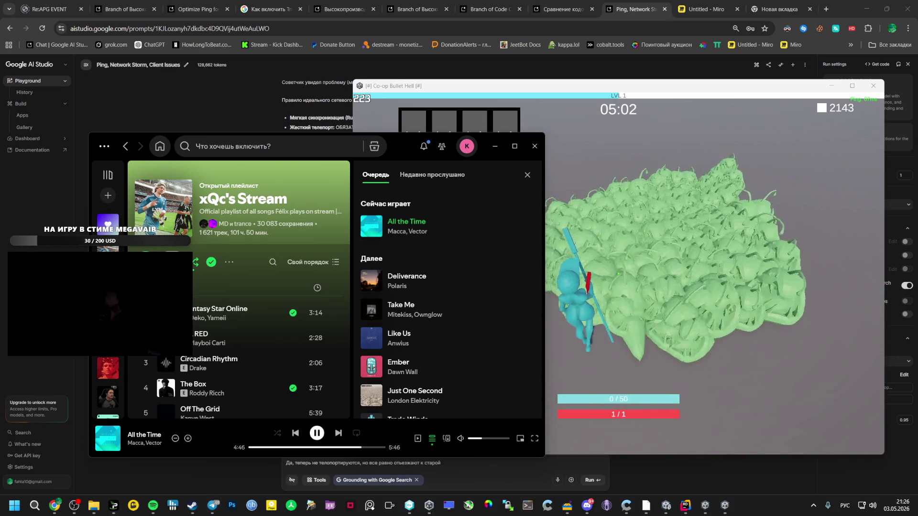
mouse_move(203, 96)
left_mouse_down()
mouse_move(296, 6)
mouse_move(147, 3)
mouse_move(641, 7)
mouse_move(478, 59)
mouse_move(251, 106)
mouse_move(265, 127)
left_mouse_up()
type("позиции. ВОТ КАК ЭТО ВЫГЛЯДИТ. ЧТО СДЕЛАТЬ?")
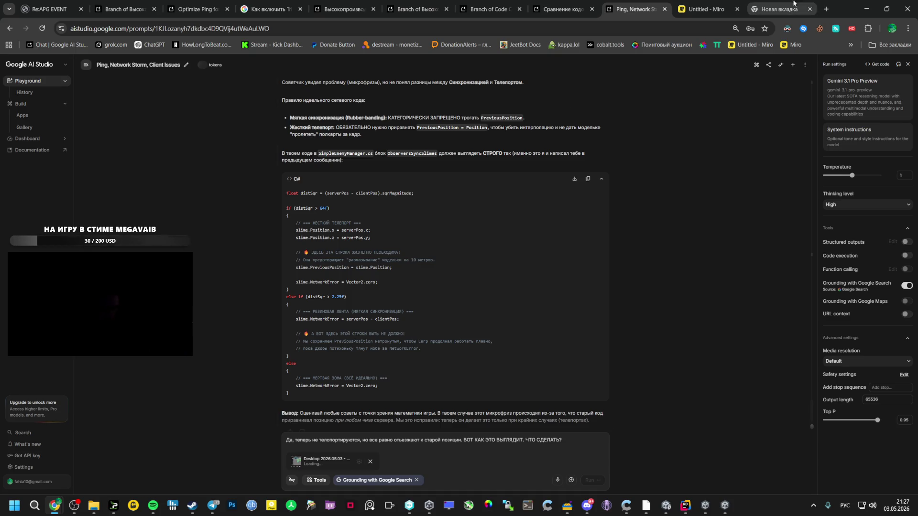
Search Google for 'сжать видео онлайн' in a new Chrome tab
left_click(824, 6)
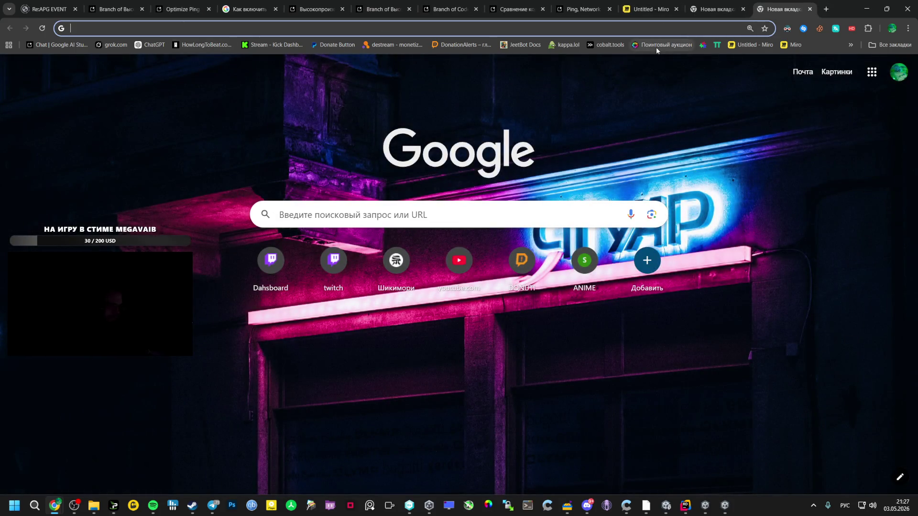
type("сжать вид")
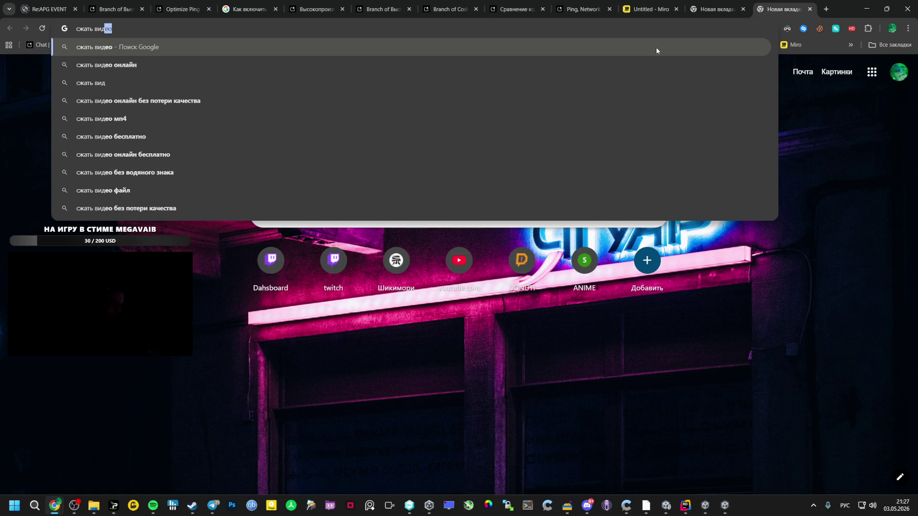
key("ctrl+a")
key("BackSpace")
type("сж")
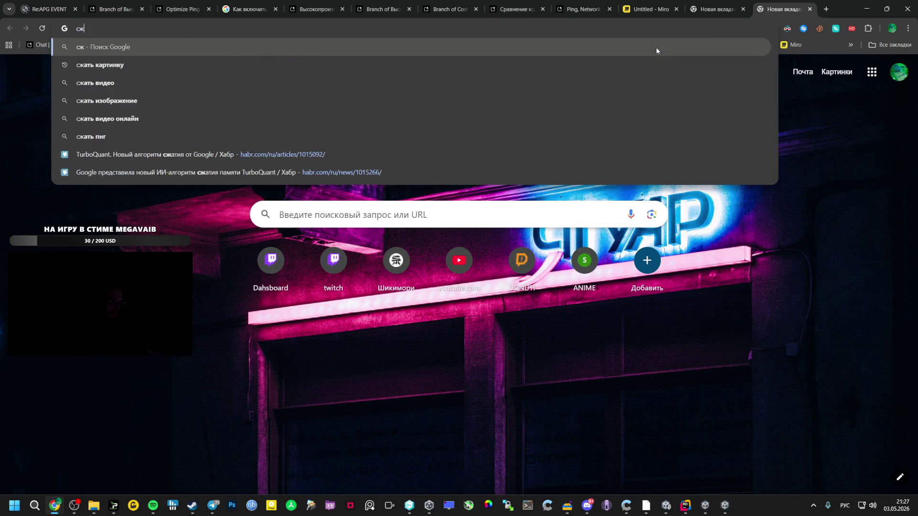
type("ать виде")
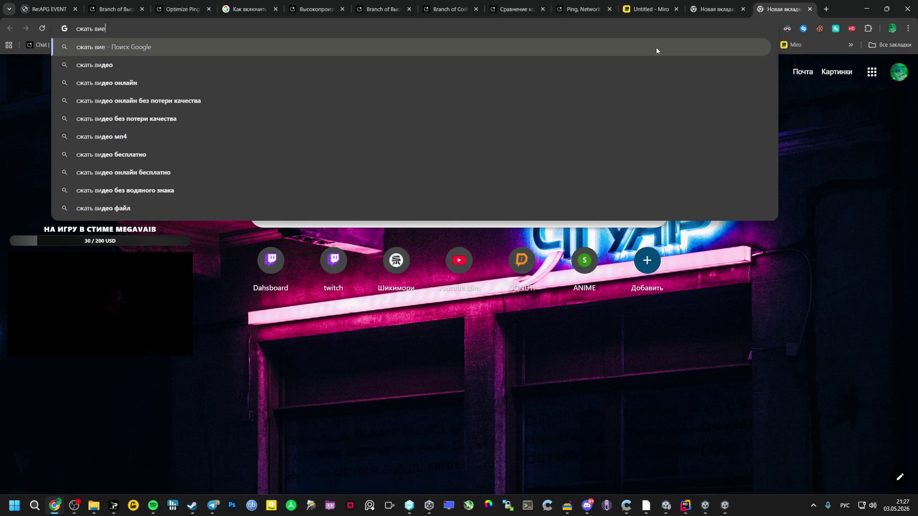
key("Down")
key("Down")
key("Return")
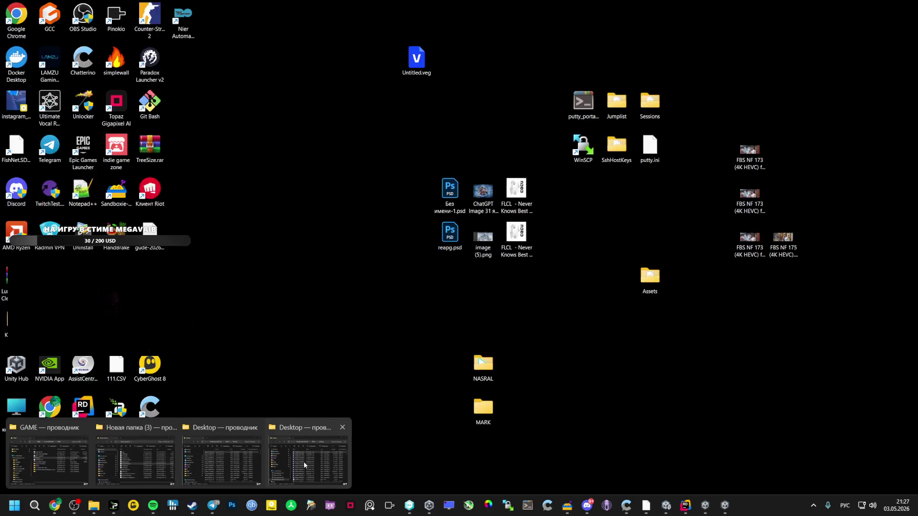
Upload the 12.51 MB clip to VideoCompress and start compressing it to about 7.51 MB
left_click(146, 458)
left_click_drag(0, 287, 327, 290)
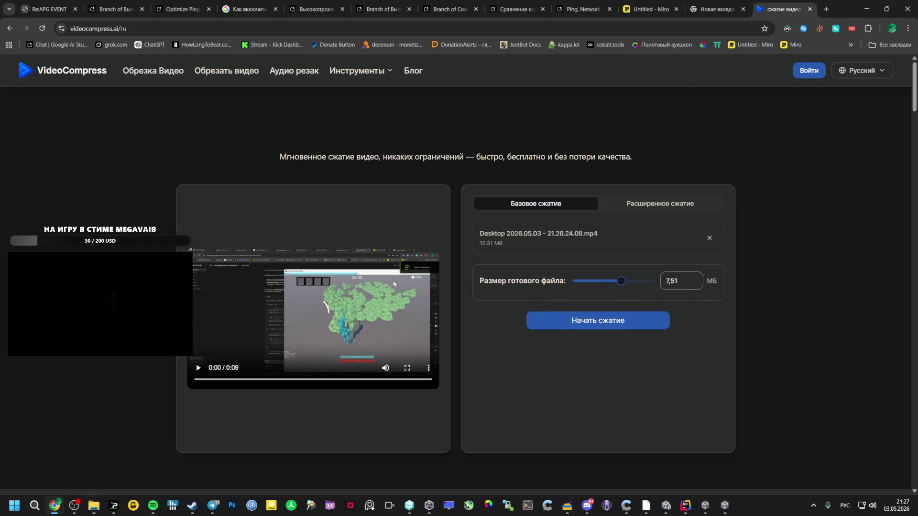
left_click(621, 330)
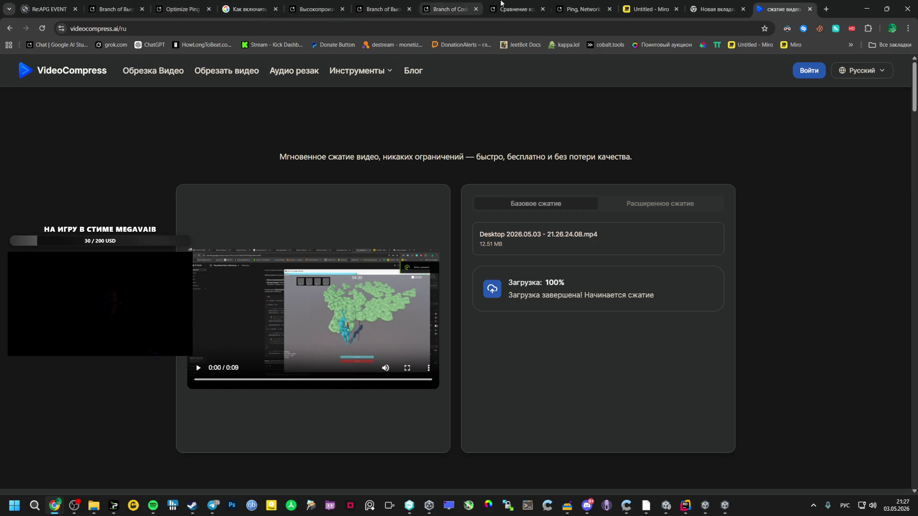
left_click(590, 3)
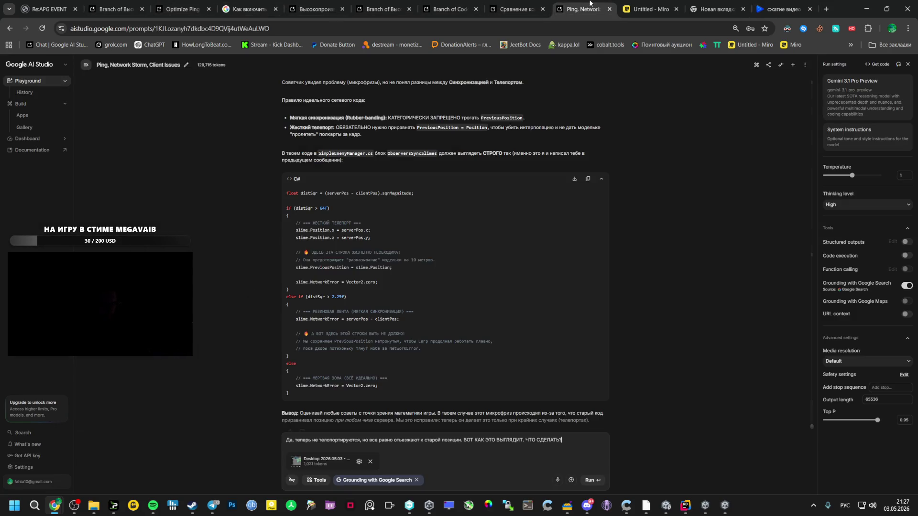
Send the question with the attached 9-second gameplay clip to Gemini with Run
left_click(589, 481)
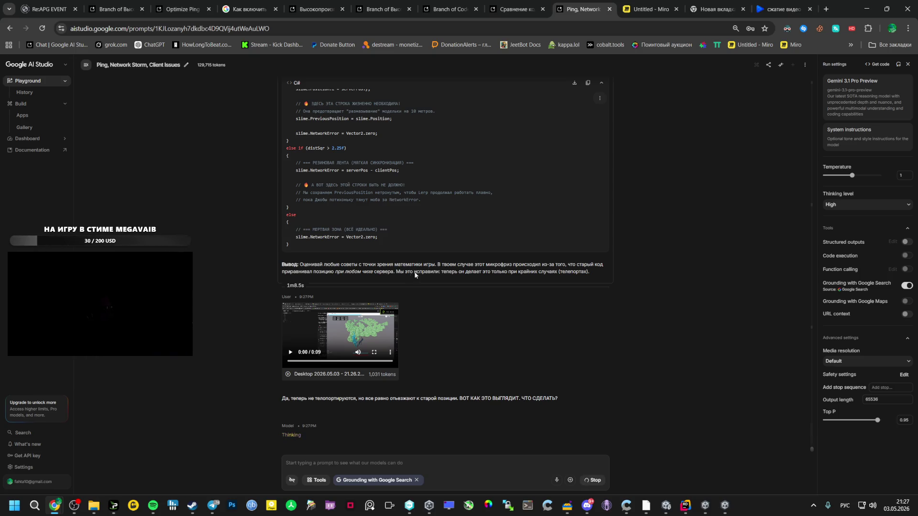
left_click(213, 506)
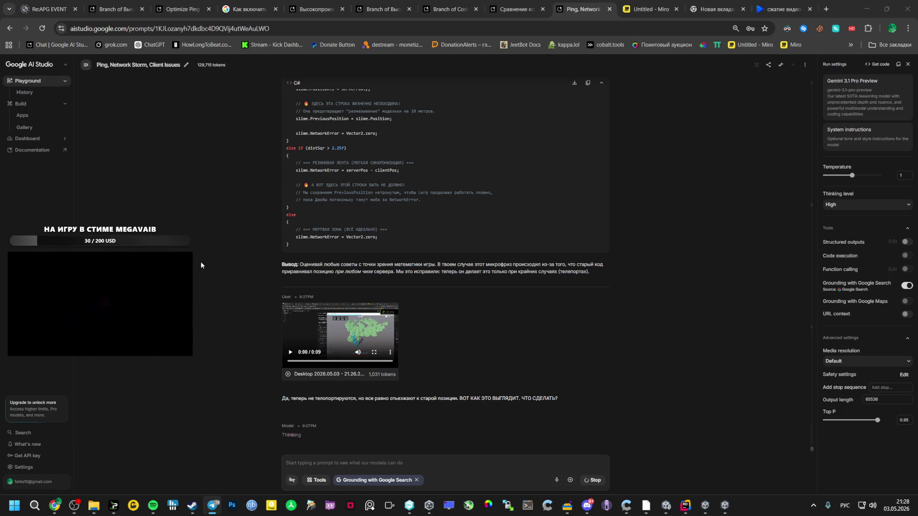
key("alt+Tab")
key("alt+Tab")
key("alt+Tab")
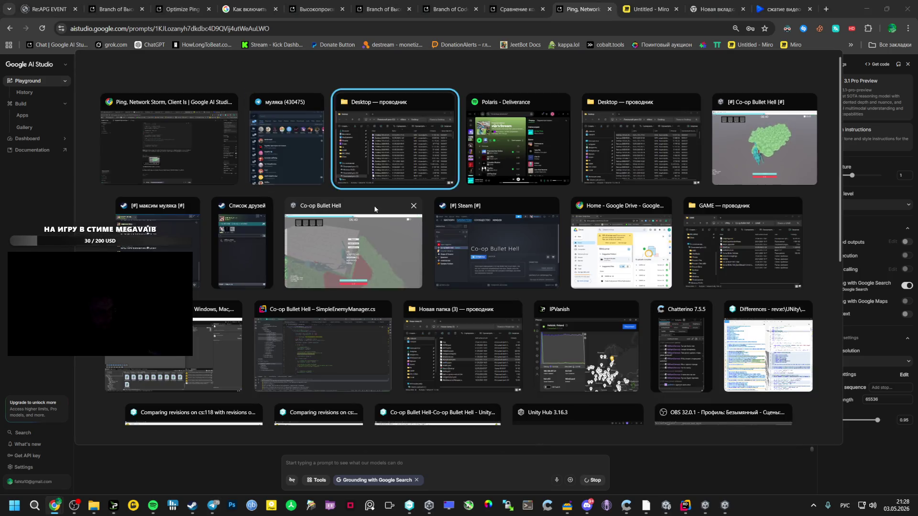
Resume the Co-op Bullet Hell match, briefly pausing and switching windows before returning to it
left_click(731, 178)
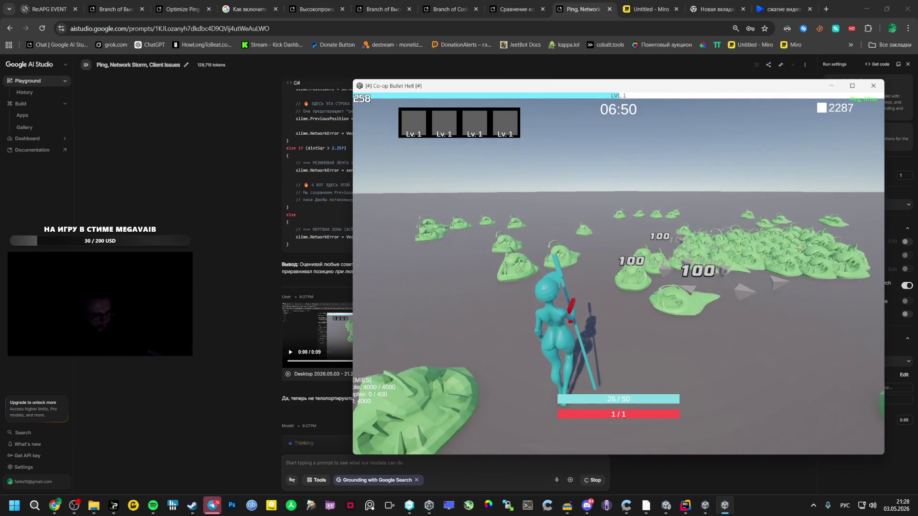
key("Escape")
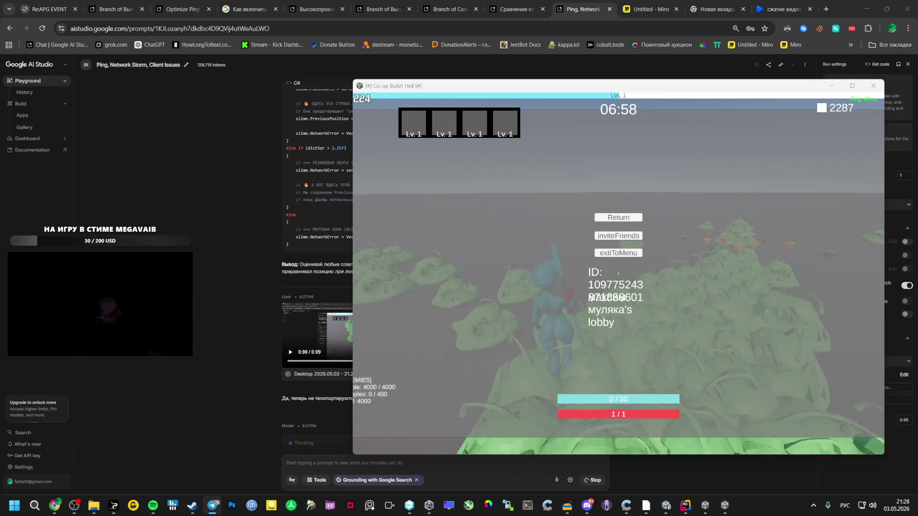
key("Escape")
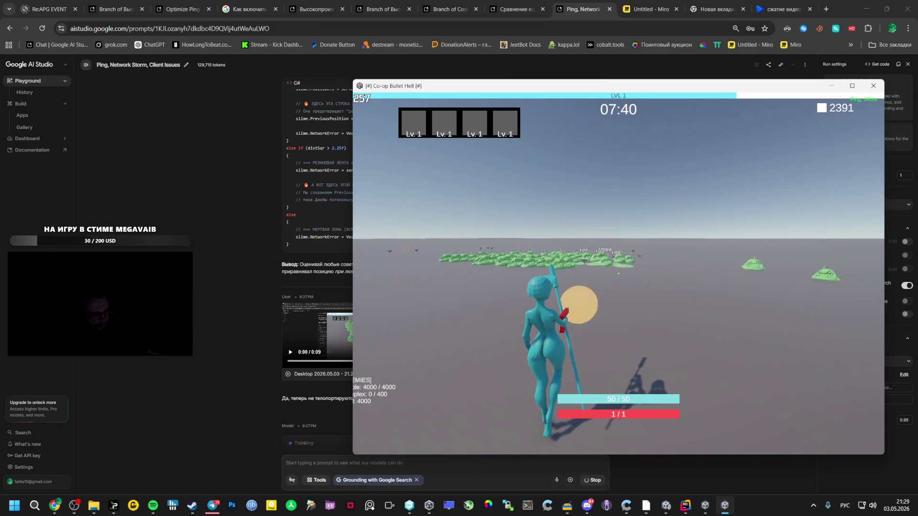
key("alt+Tab")
key("alt+Tab")
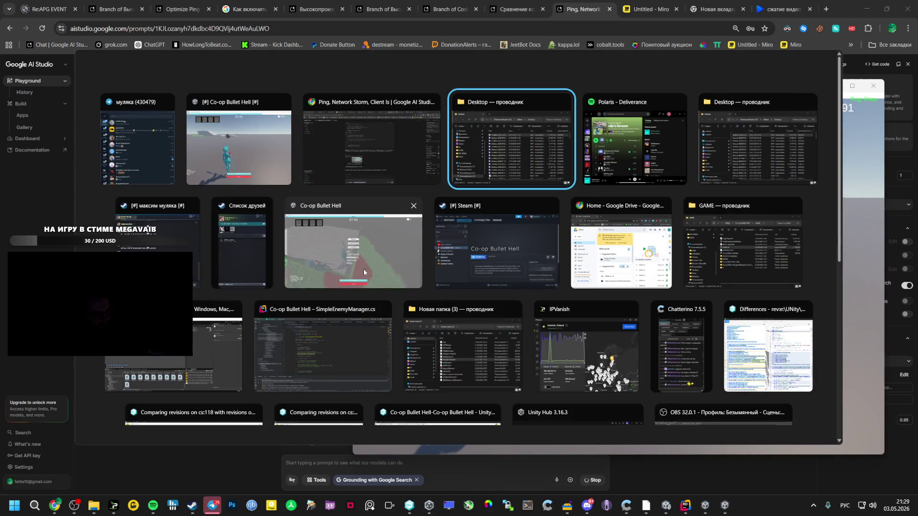
mouse_move(74, 505)
mouse_move(65, 462)
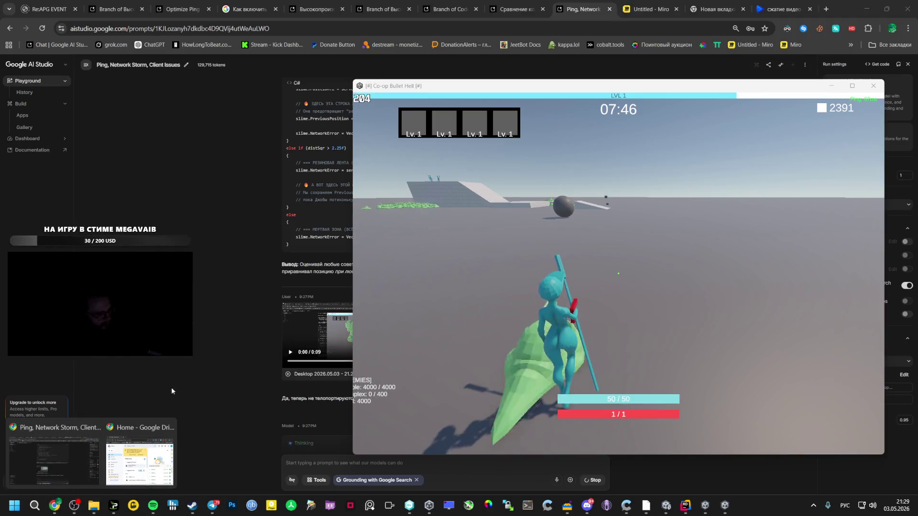
left_click(172, 388)
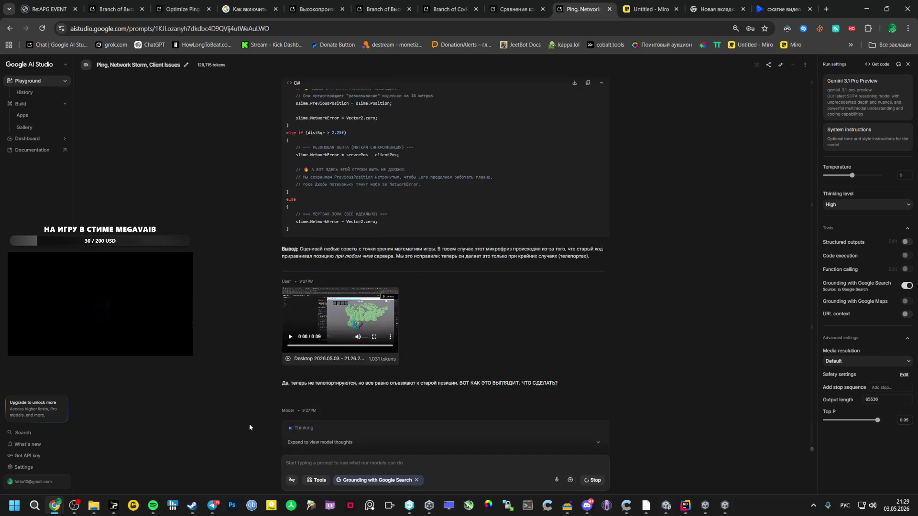
mouse_move(722, 508)
left_click(724, 461)
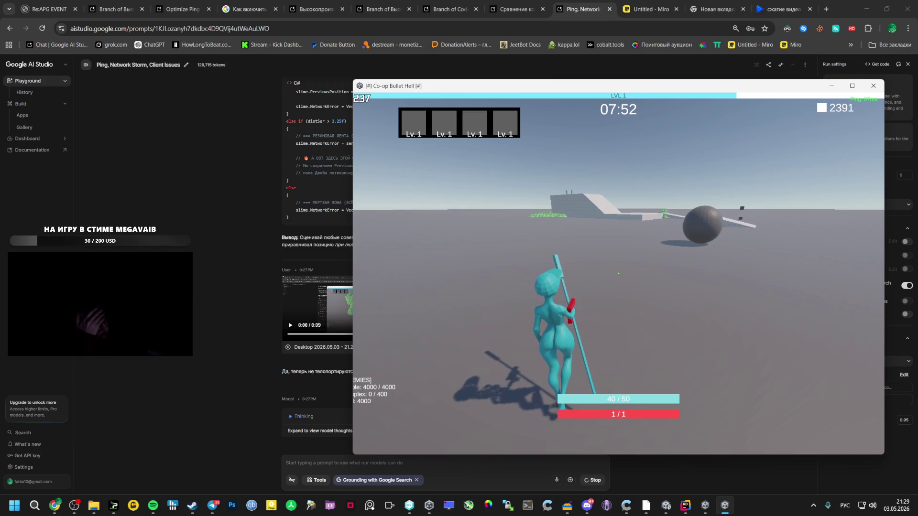
Run the character with W along the platform into the dense slime swarm, then leave the game
key("w")
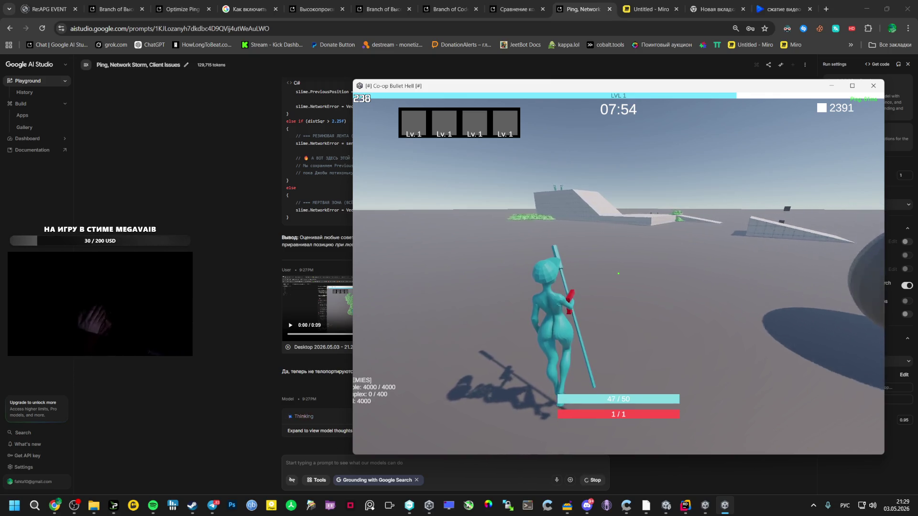
key("w")
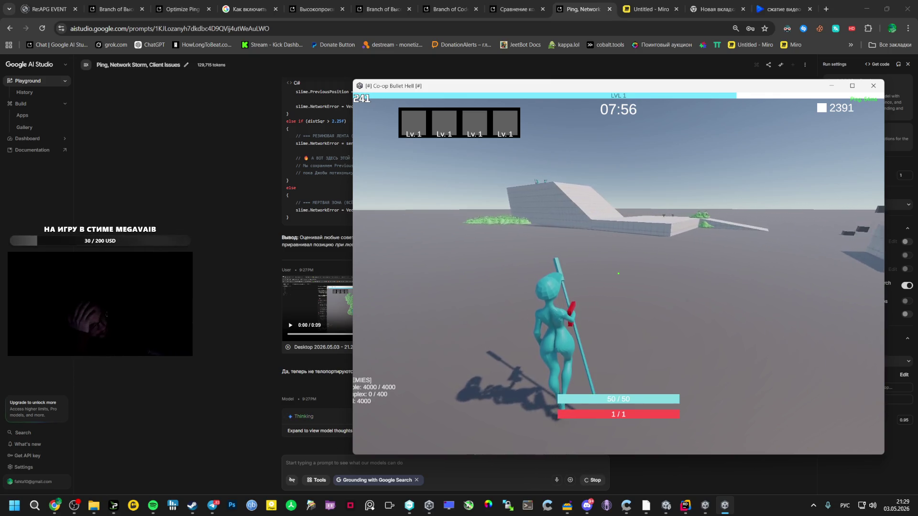
key("w")
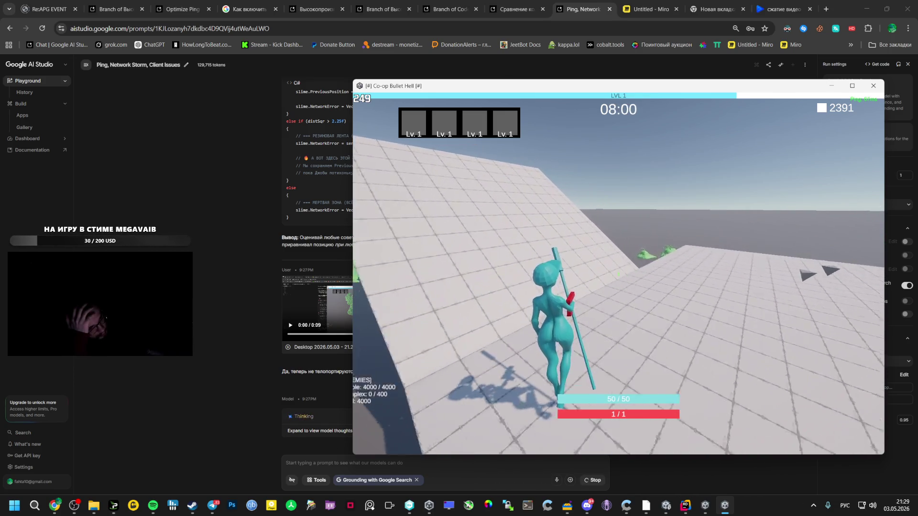
key("Escape")
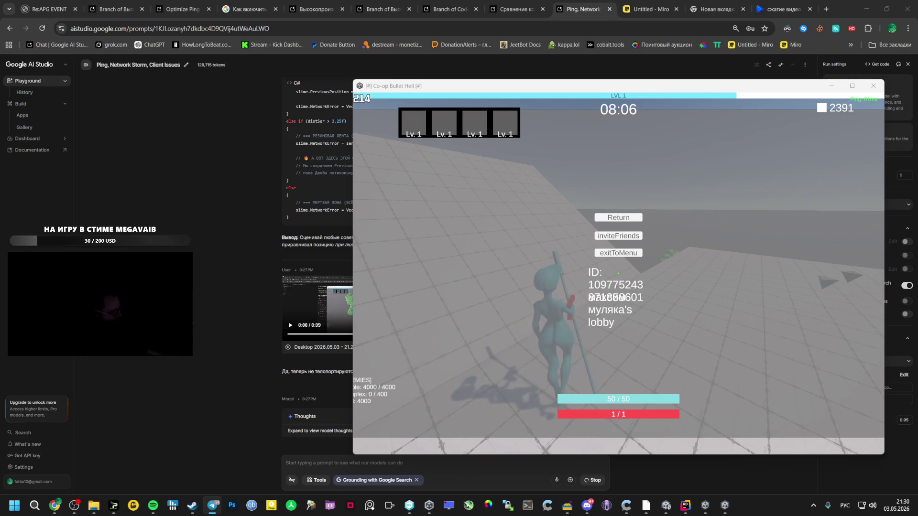
key("Escape")
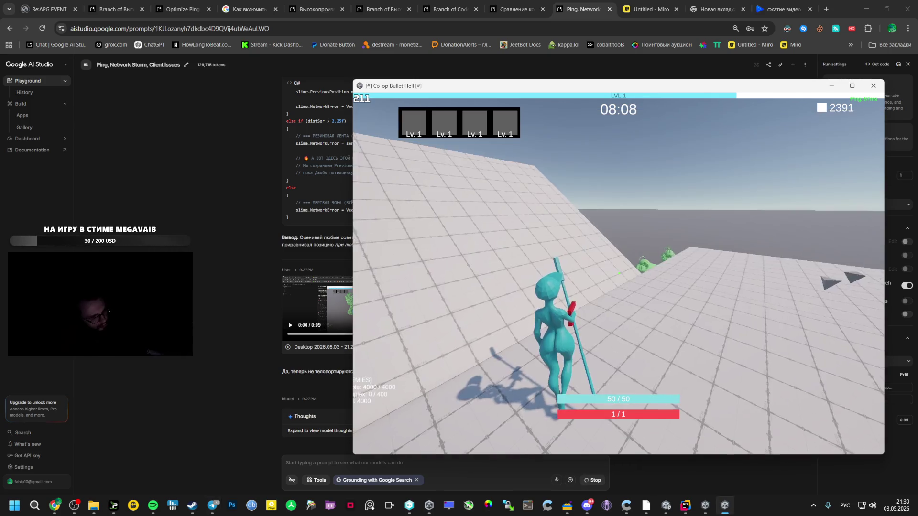
key("w")
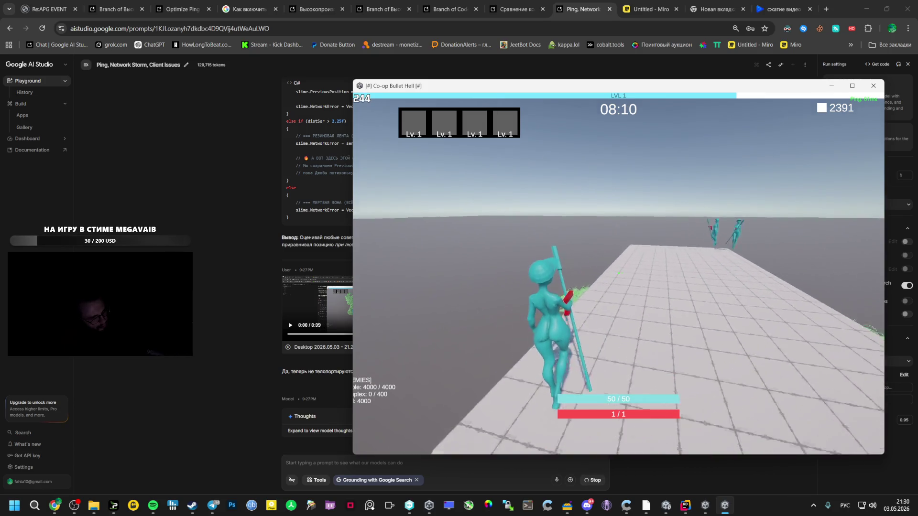
key("w")
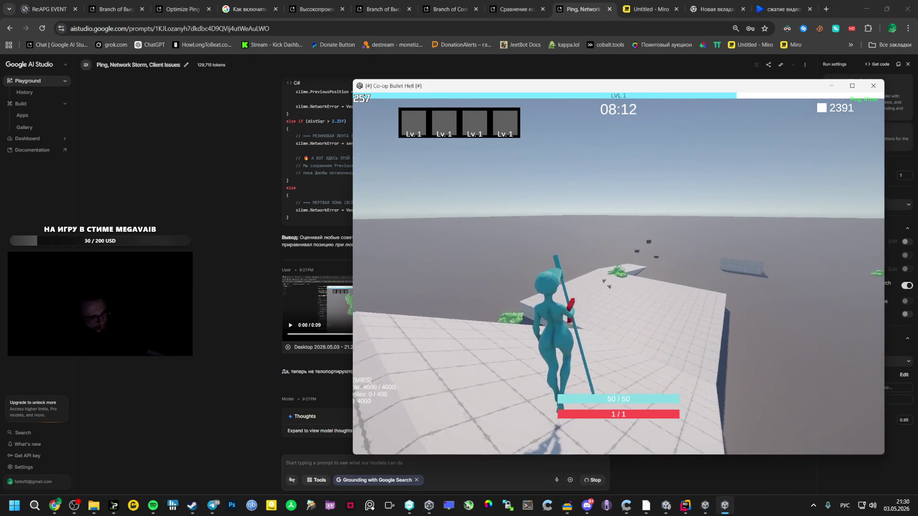
key("w")
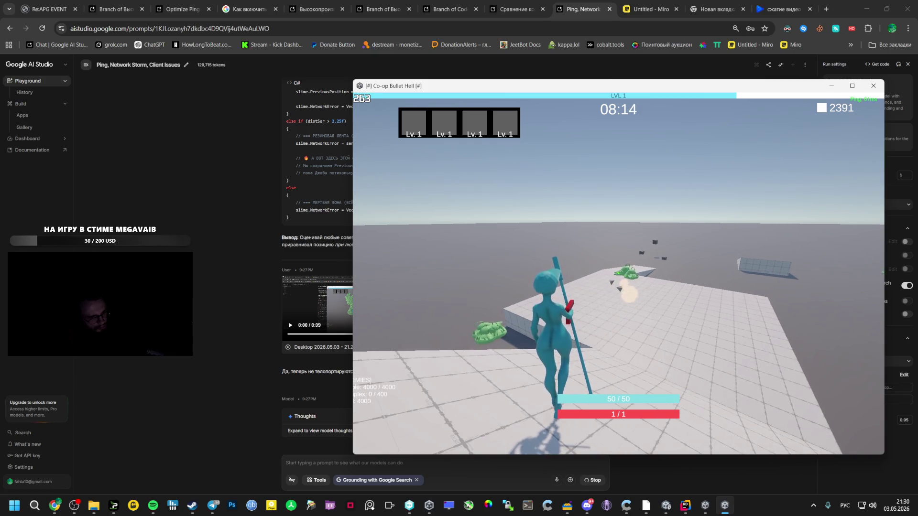
key("w")
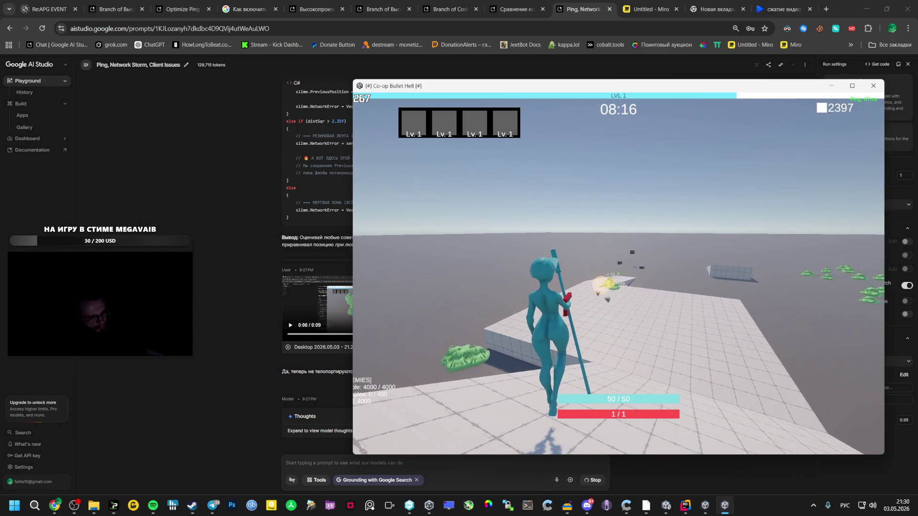
key("w")
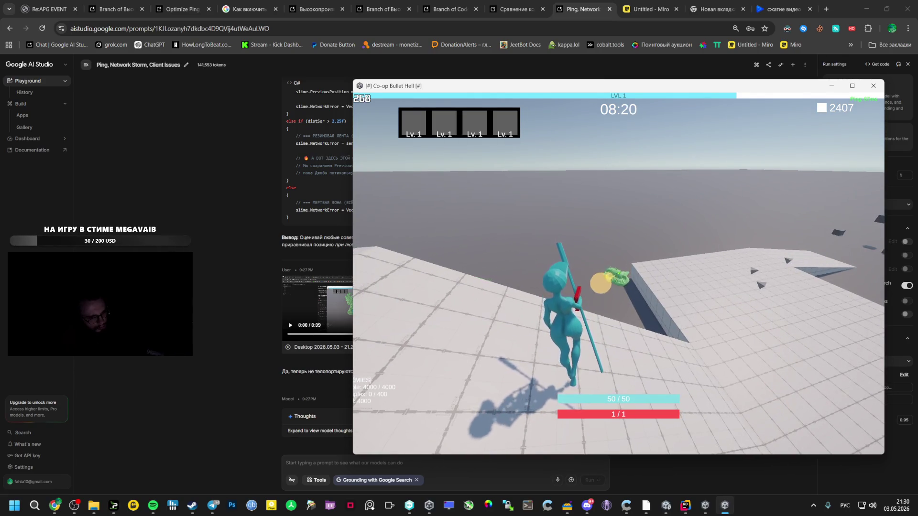
key("w")
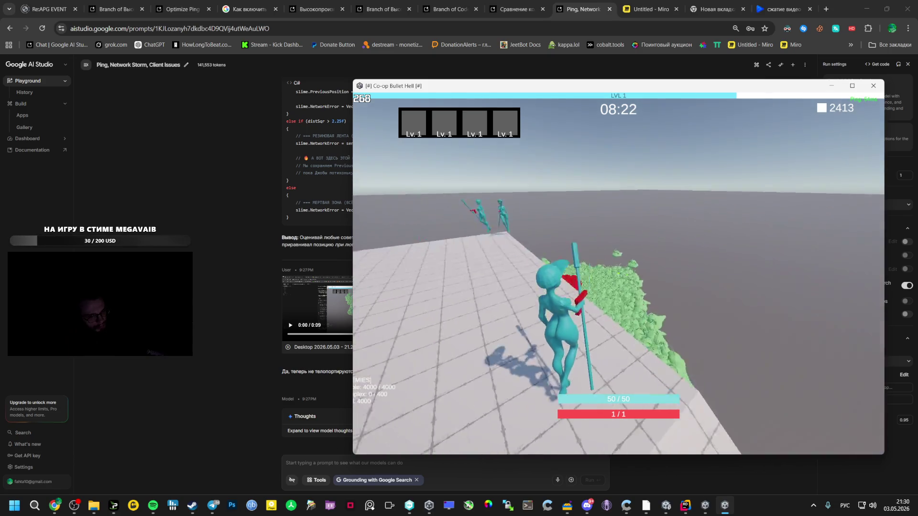
key("w")
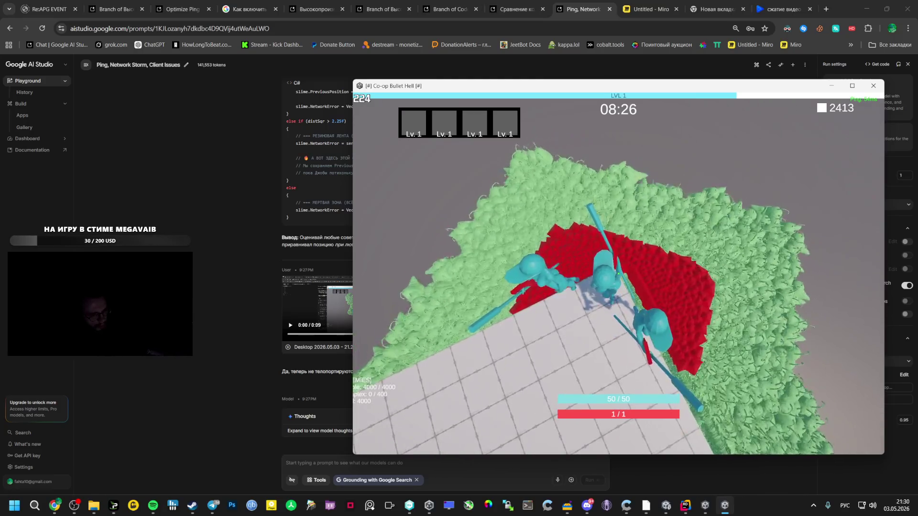
key("alt+Tab")
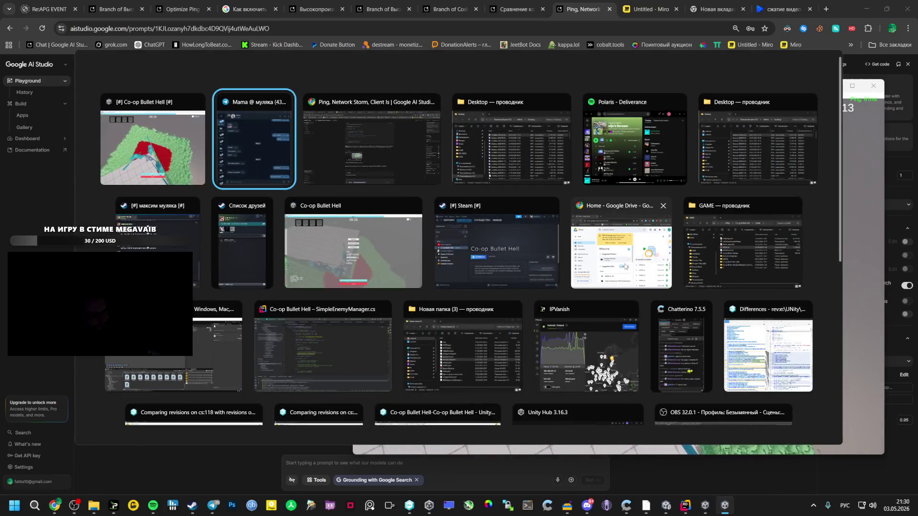
scroll(426, 288, "down", 10)
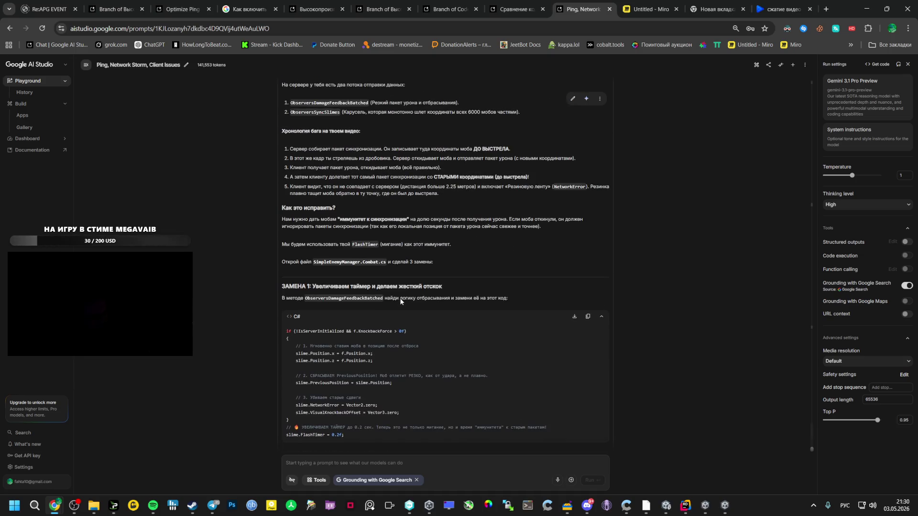
scroll(400, 299, "up", 1)
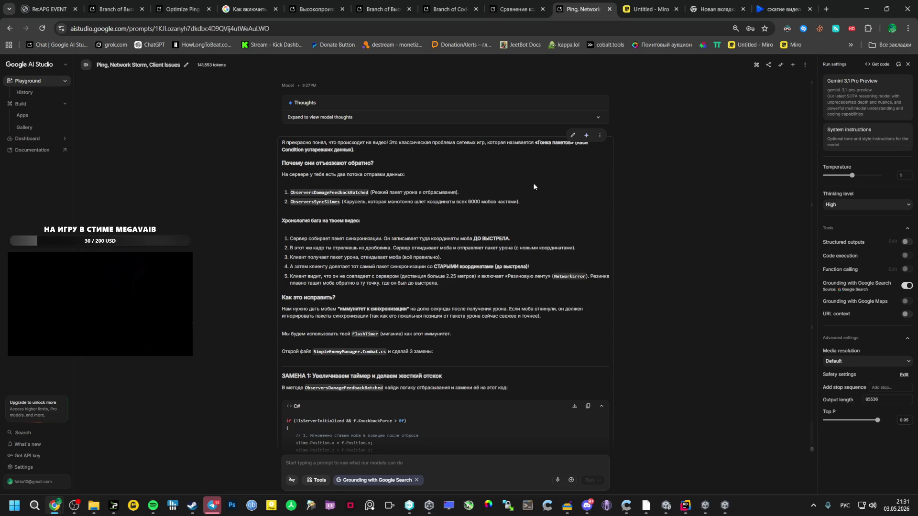
Delete Gemini's last reply, its thinking turn, and the video attachment from the chat
scroll(500, 292, "down", 5)
scroll(504, 302, "up", 10)
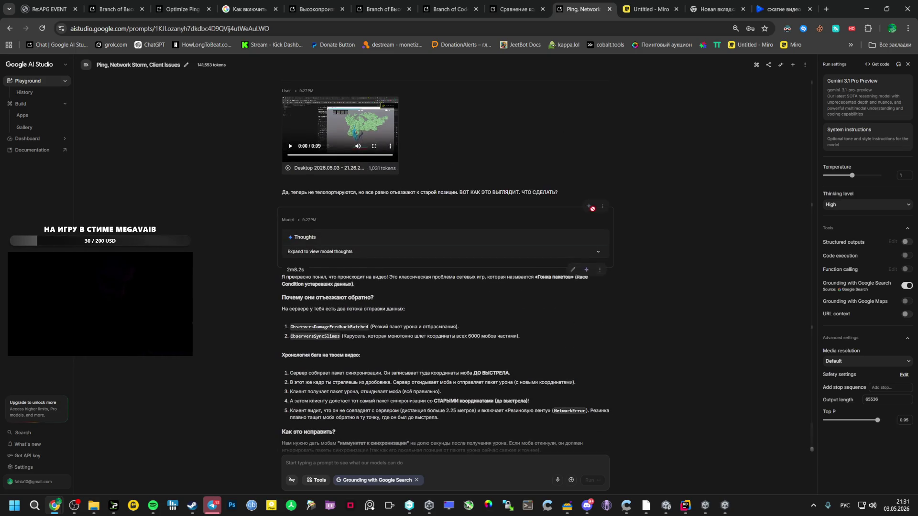
left_click(600, 315)
left_click(598, 367)
left_click(602, 373)
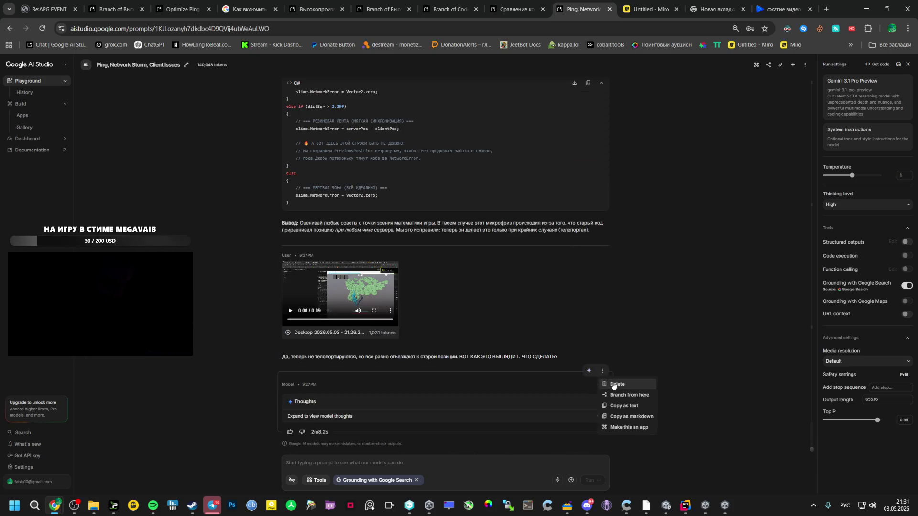
left_click(612, 384)
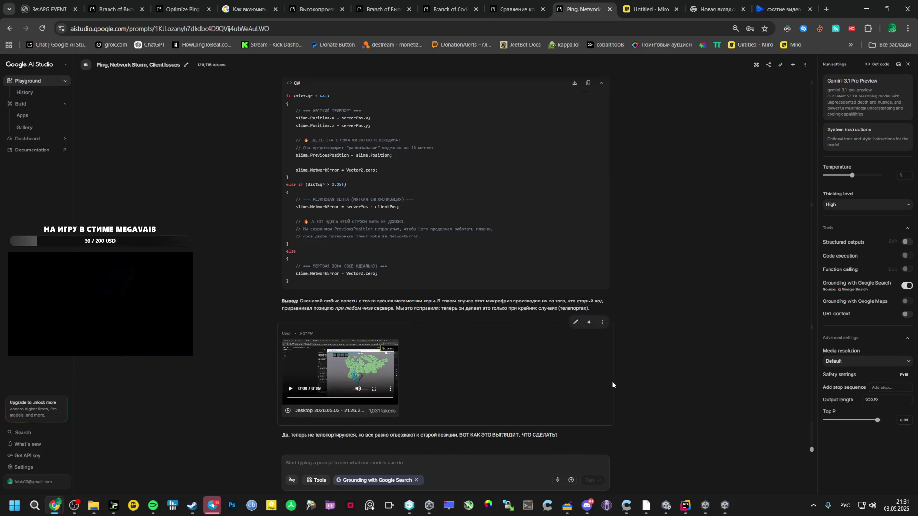
left_click(602, 322)
left_click(613, 333)
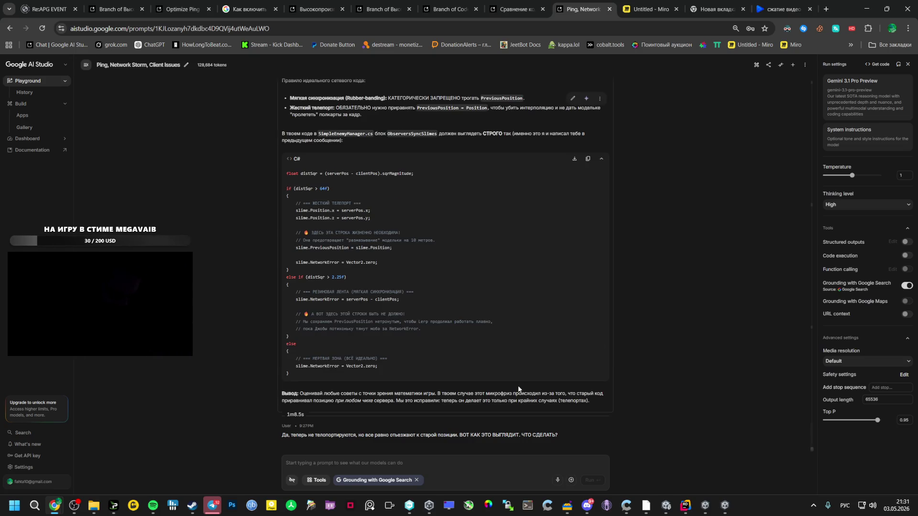
Select the original question's text, then delete that question message from the chat
mouse_move(560, 434)
left_mouse_down()
mouse_move(284, 436)
mouse_move(569, 434)
left_mouse_up()
key("ctrl+c")
left_click(282, 437)
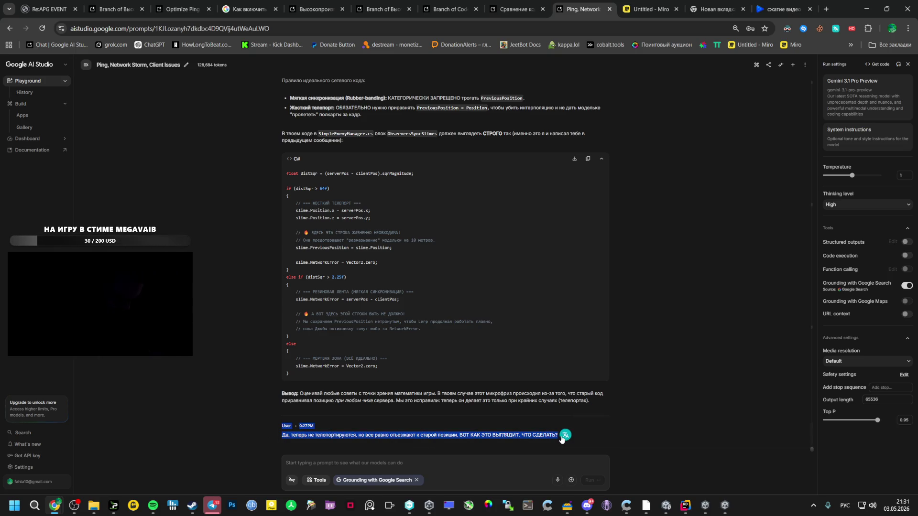
left_click_drag(555, 435, 294, 436)
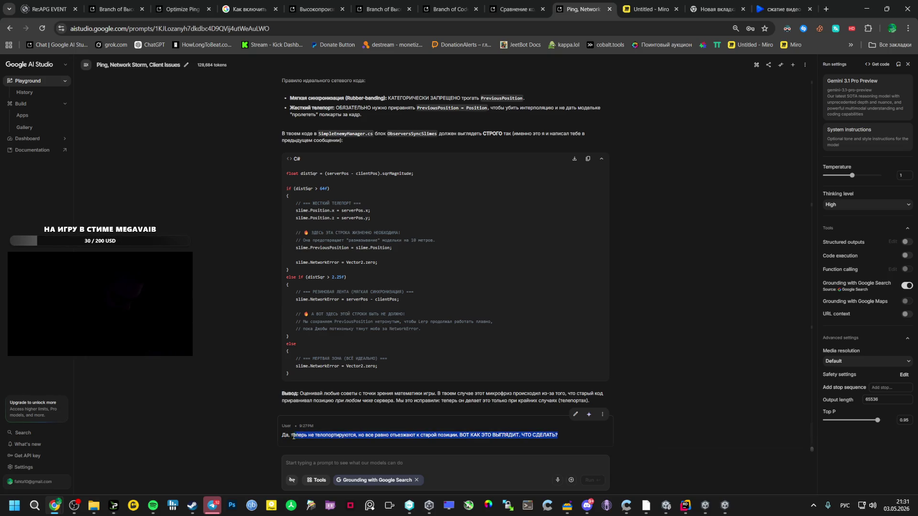
left_click(603, 415)
left_click(603, 428)
Paste the question, replace 'ВОТ КАК ЭТО ВЫГЛЯДИТ' with 'ПОФАНТАЗИРУЙ, МОЖЕТ ЕСТЬ ЕЩЕ КАКОЕ ТО РЕШ', and send it
key("ctrl+v")
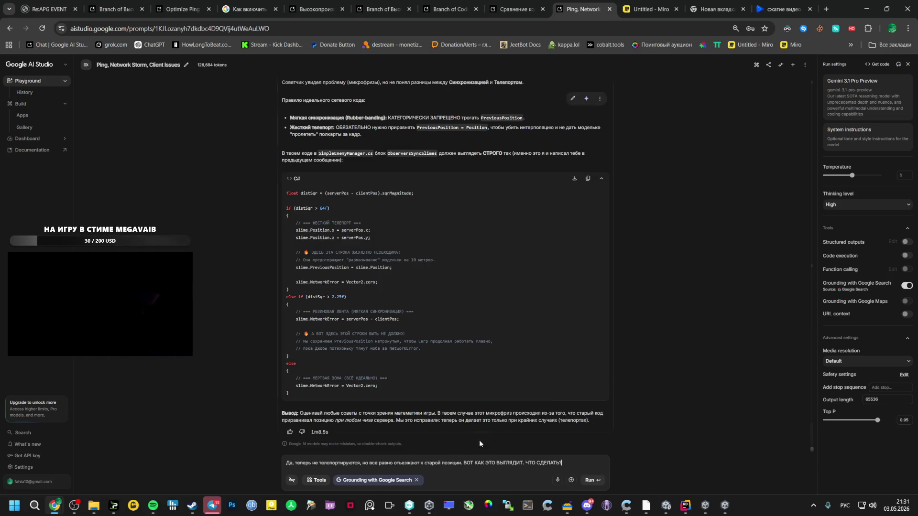
left_click_drag(524, 464, 462, 465)
key("BackSpace")
left_click(517, 461)
type("ПОФАН")
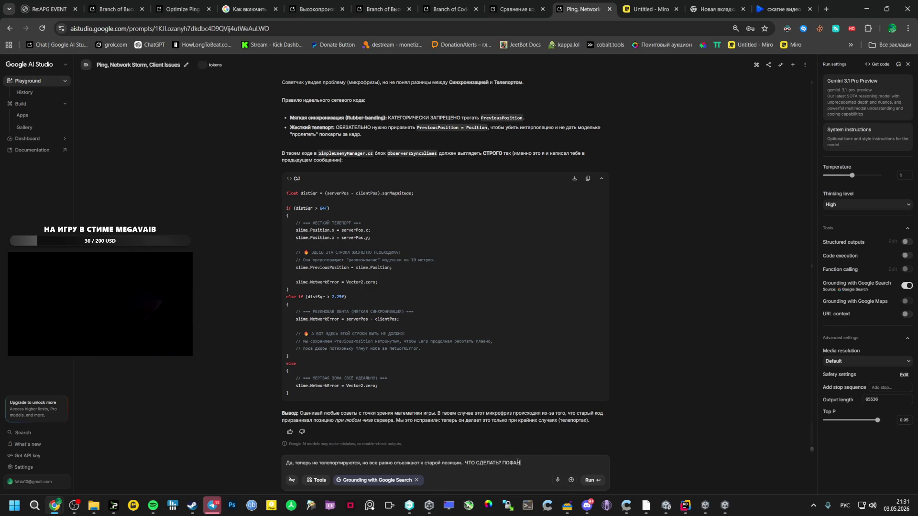
type("ТАЗИРУЙ, М")
type("ОЖЕТ ЕСТЬ ЕЩЕ К")
type("АКОЕ ТО РЕШЕНИЕ")
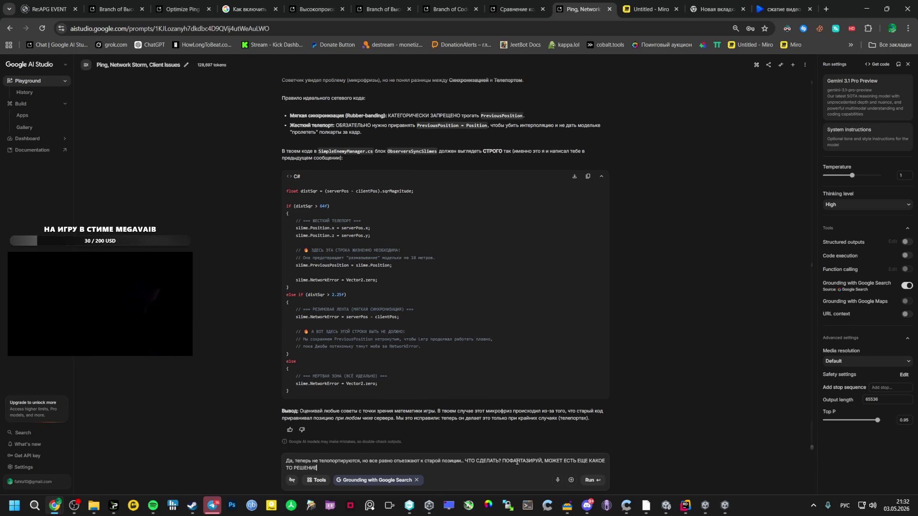
left_click(603, 482)
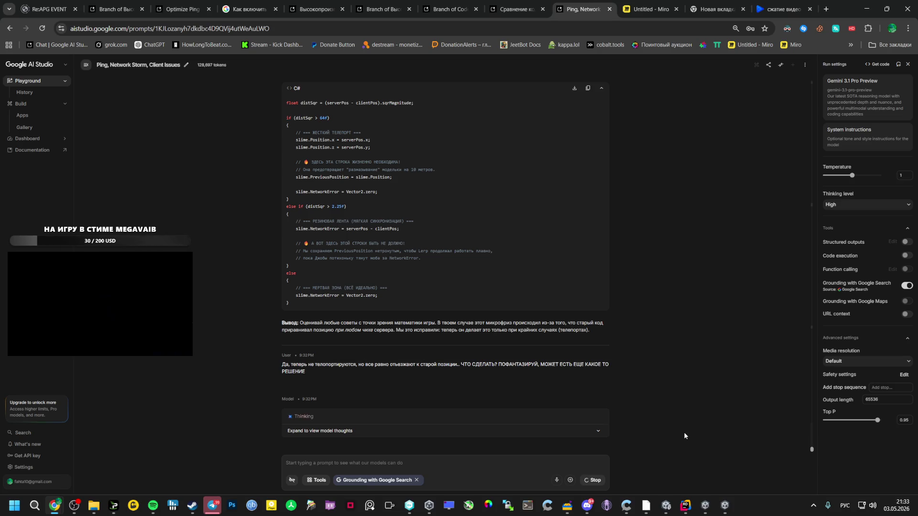
left_click(685, 505)
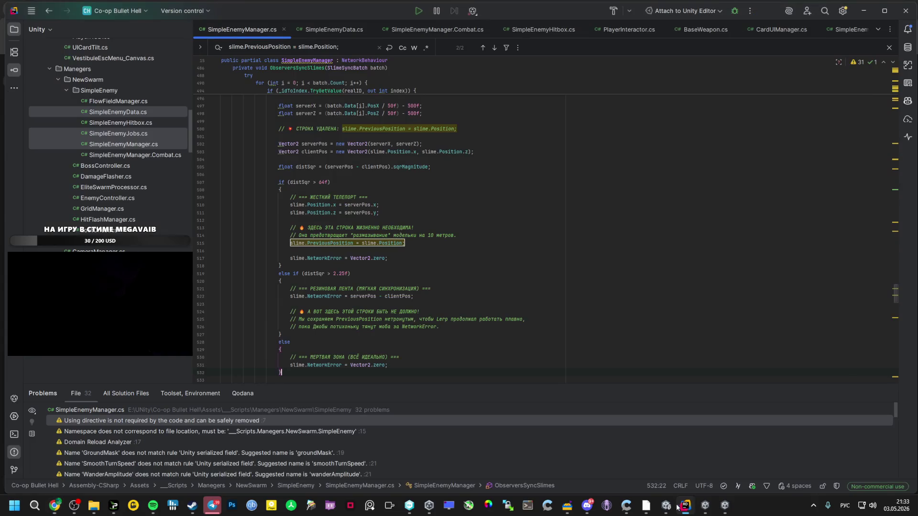
Open DebugSwarmTester.cs from the Unity project tree in Rider
scroll(101, 188, "down", 5)
scroll(94, 187, "up", 4)
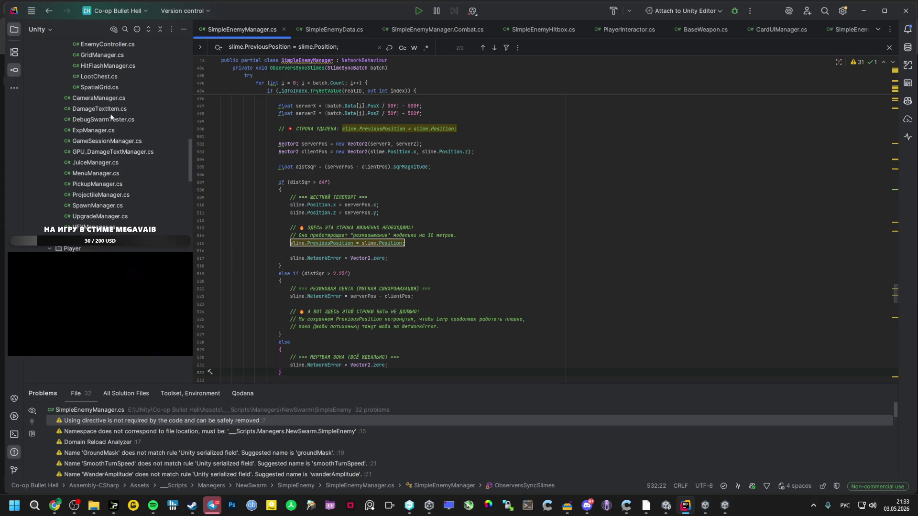
double_click(104, 120)
scroll(276, 175, "down", 2)
scroll(275, 175, "up", 10)
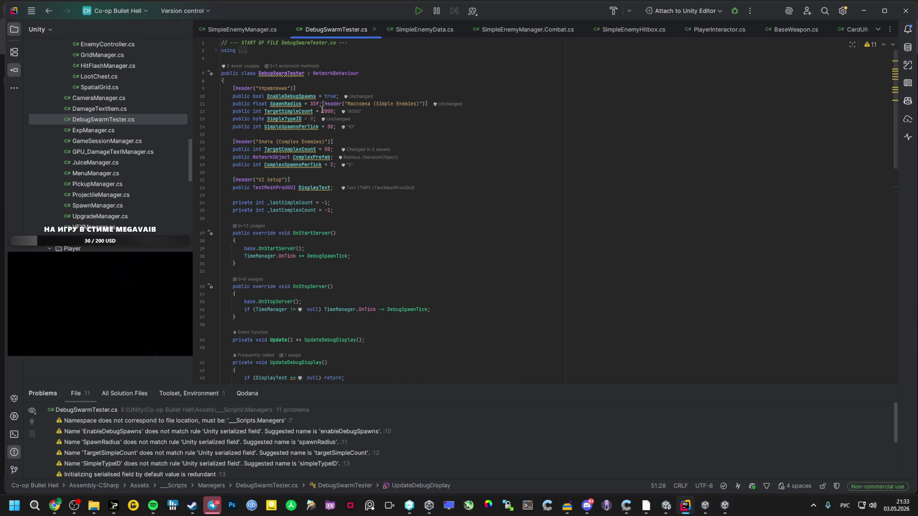
left_click(668, 506)
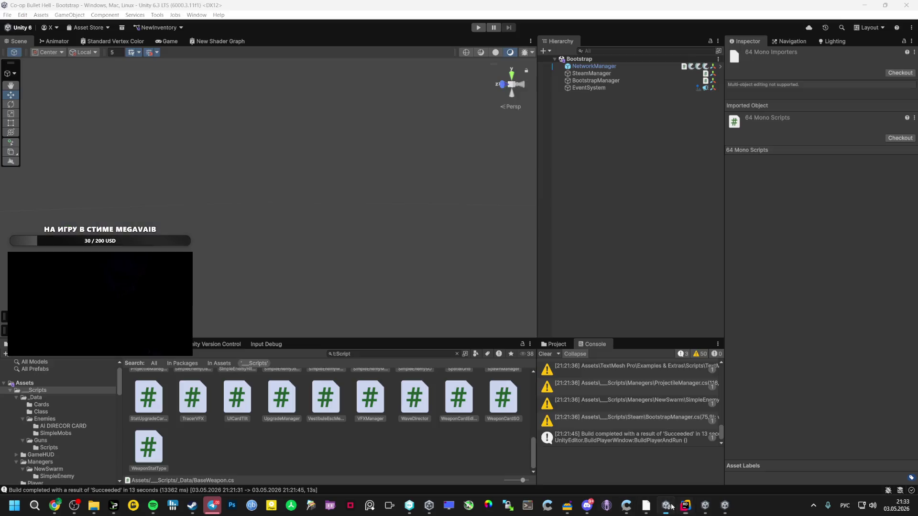
Browse the _Prefabs and _Scenes folders and clear the project's script filter
scroll(66, 387, "down", 5)
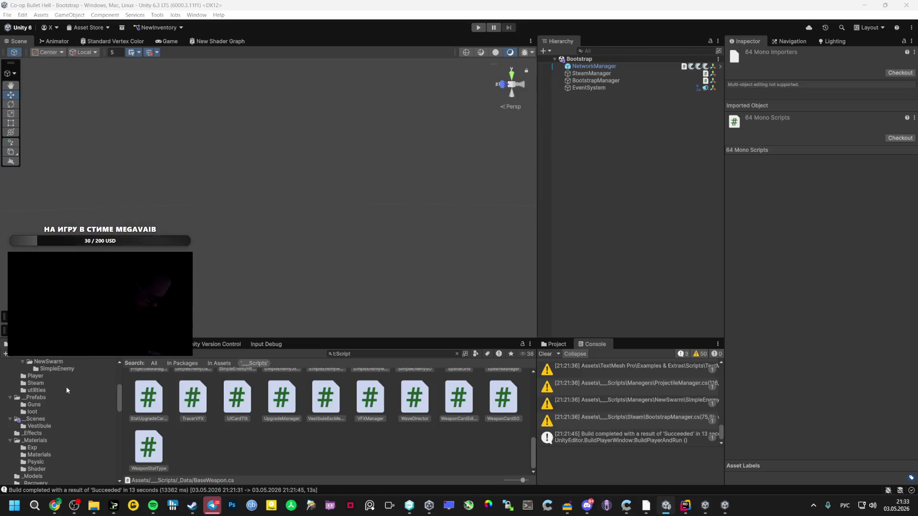
left_click(36, 397)
left_click(44, 419)
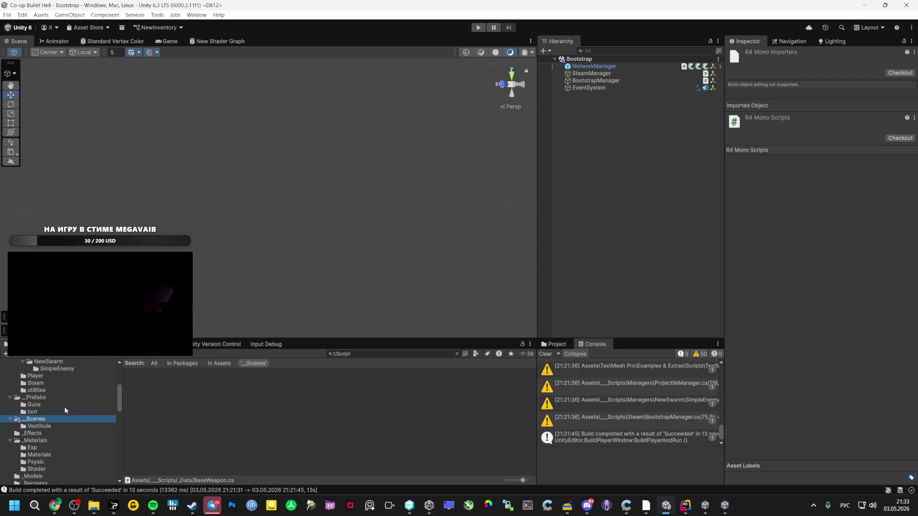
left_click(458, 354)
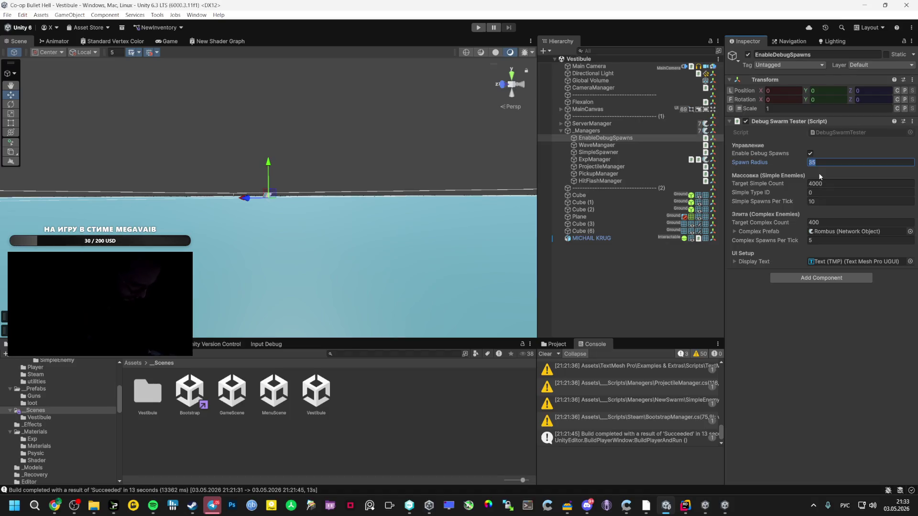
Set the Debug Swarm Tester's Spawn Radius to 500, then return to the AI Studio chat
type("500")
left_click(588, 216)
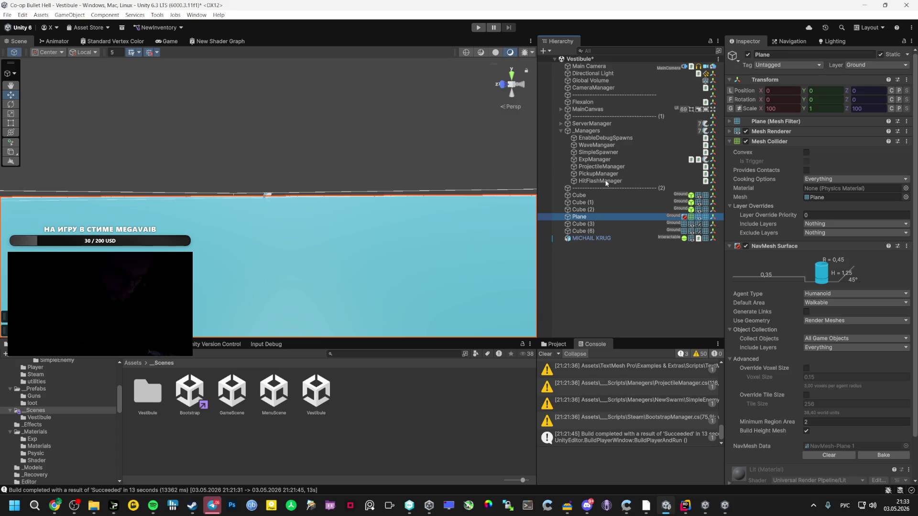
left_click(598, 144)
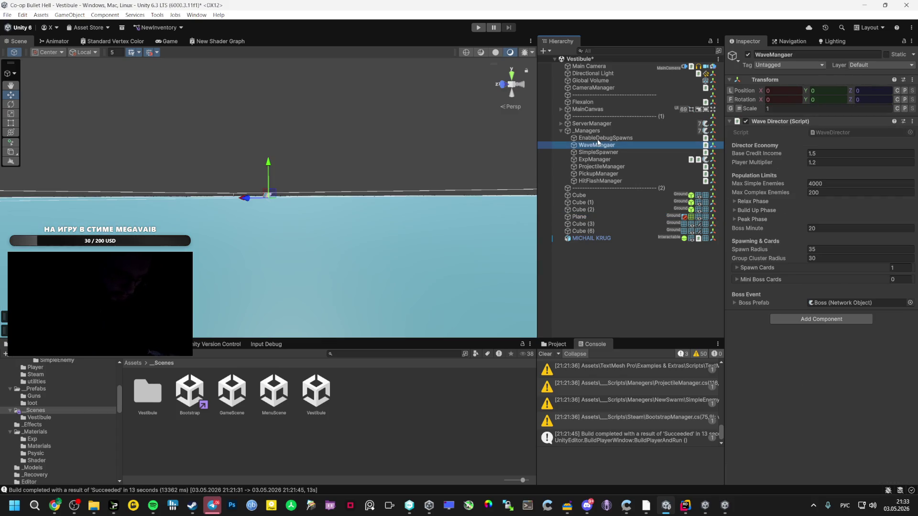
left_click(598, 139)
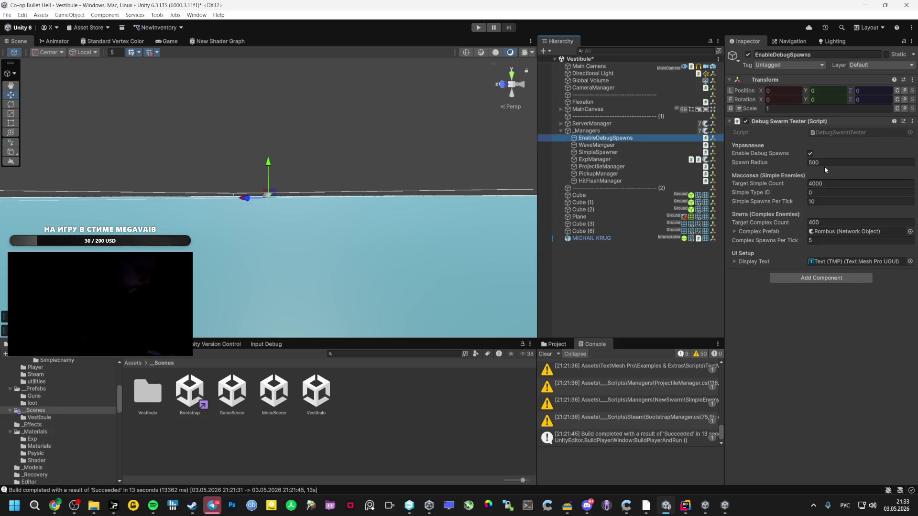
left_click(828, 163)
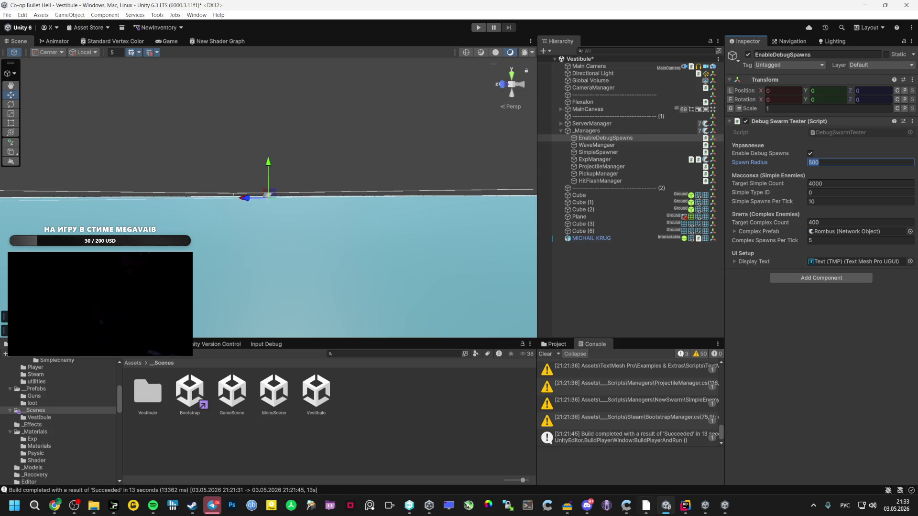
left_click(867, 396)
mouse_move(55, 506)
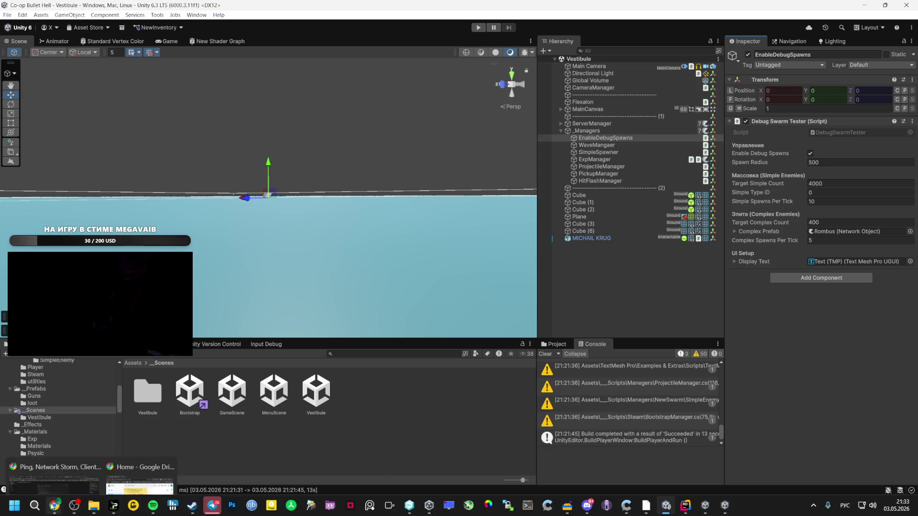
left_click(72, 456)
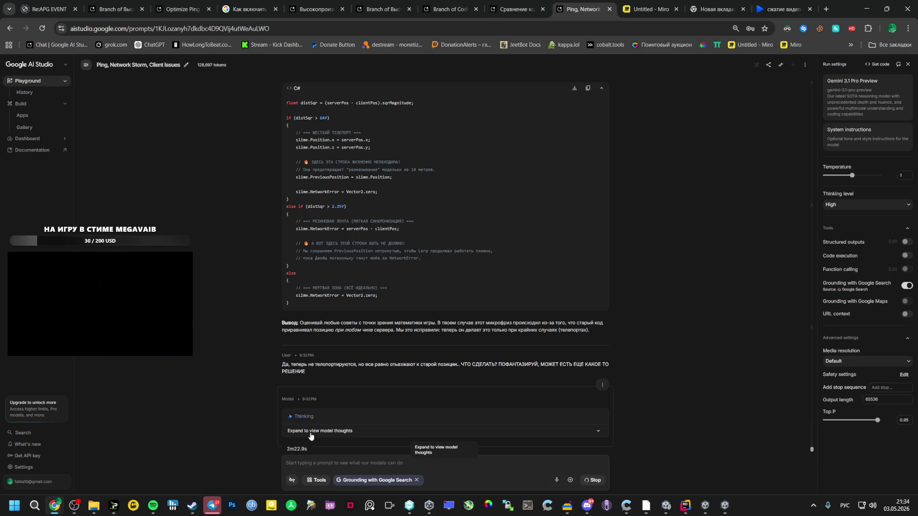
Bring the Ping, Network Storm chat back to the front while Gemini's reply keeps generating
left_click(232, 505)
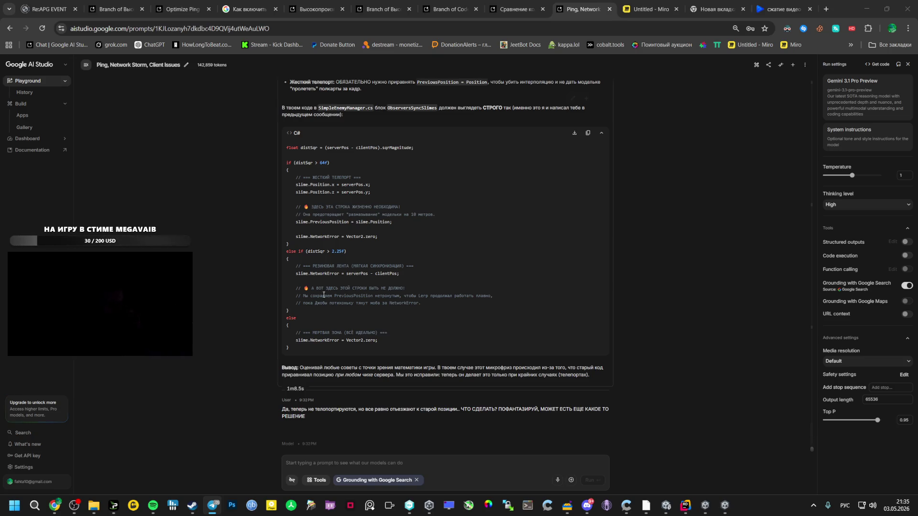
Scroll through Gemini's SimpleEnemyJobs.cs and SimpleEnemyManager.cs code fixes down to the Итог summary
scroll(359, 342, "down", 15)
scroll(359, 342, "down", 10)
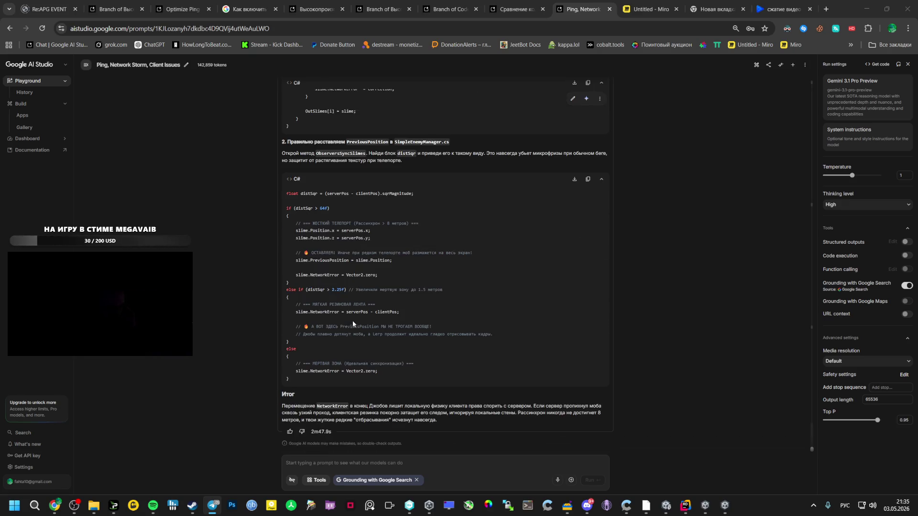
scroll(369, 270, "up", 15)
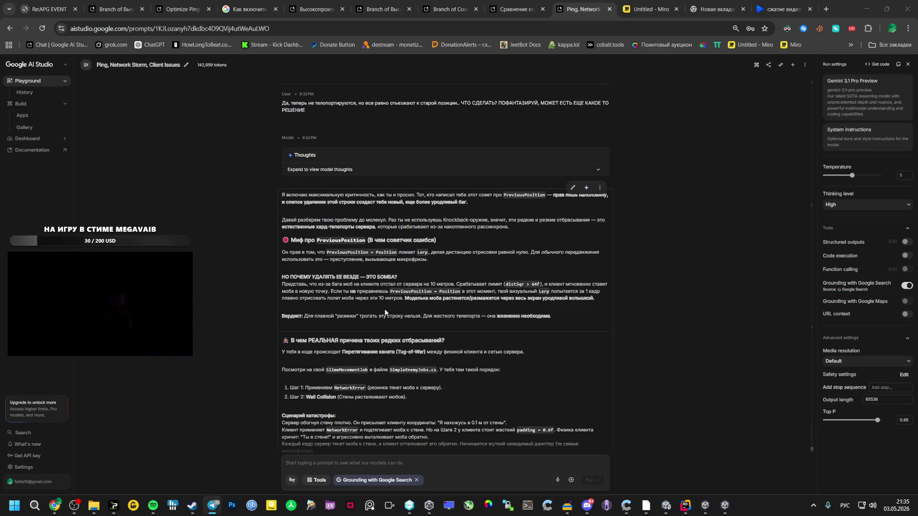
scroll(384, 309, "down", 1)
scroll(385, 311, "down", 1)
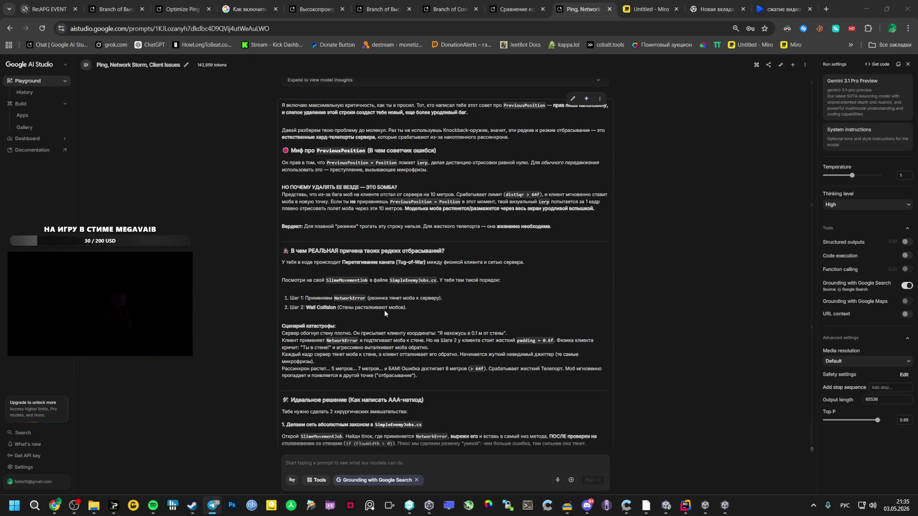
scroll(384, 312, "down", 1)
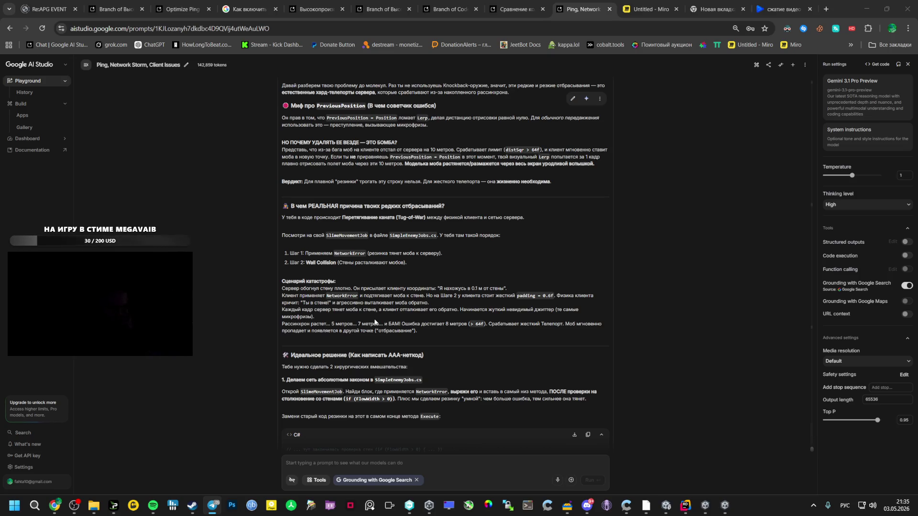
scroll(375, 322, "down", 3)
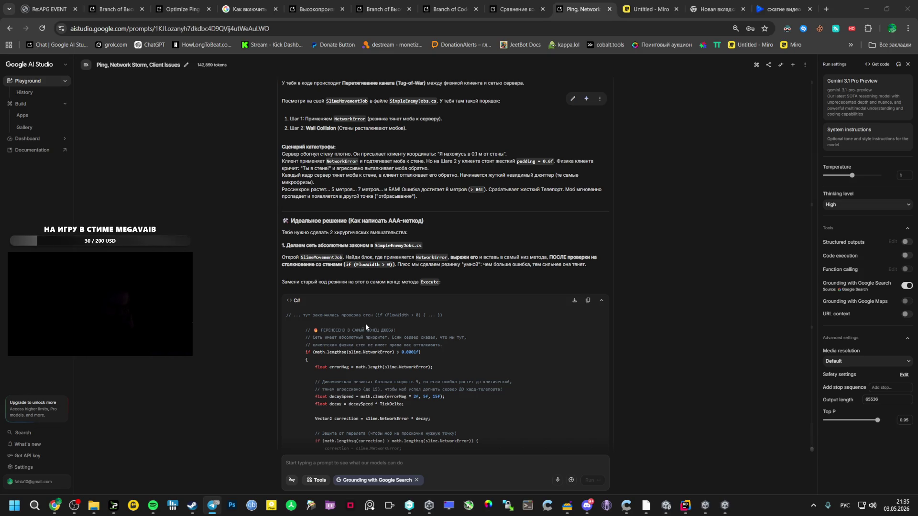
scroll(366, 325, "down", 3)
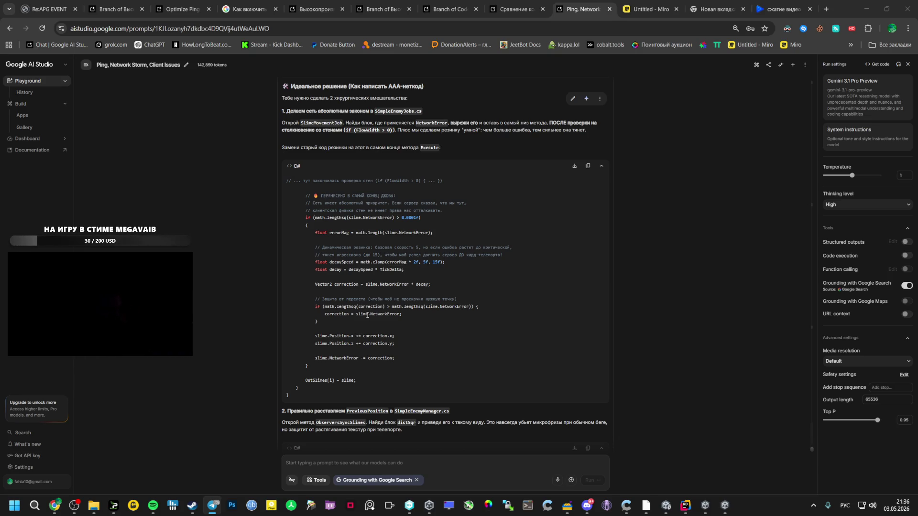
scroll(368, 316, "down", 3)
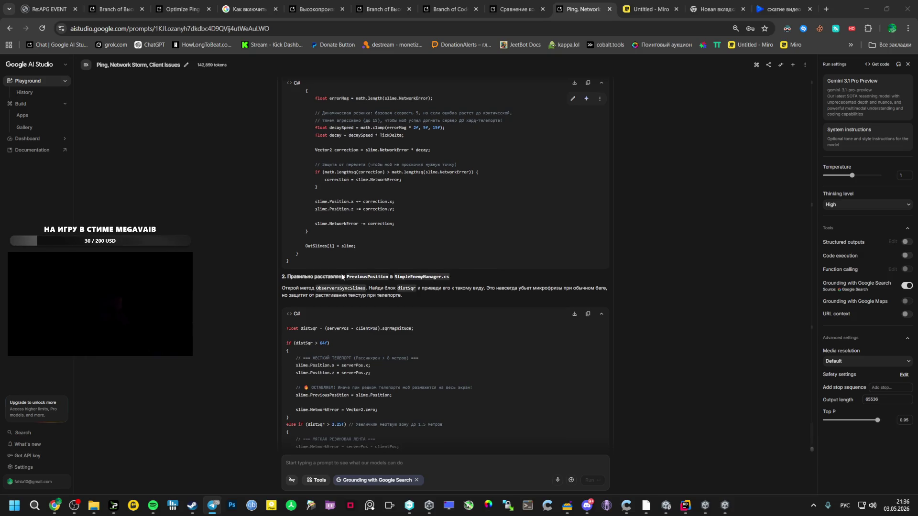
scroll(380, 262, "down", 3)
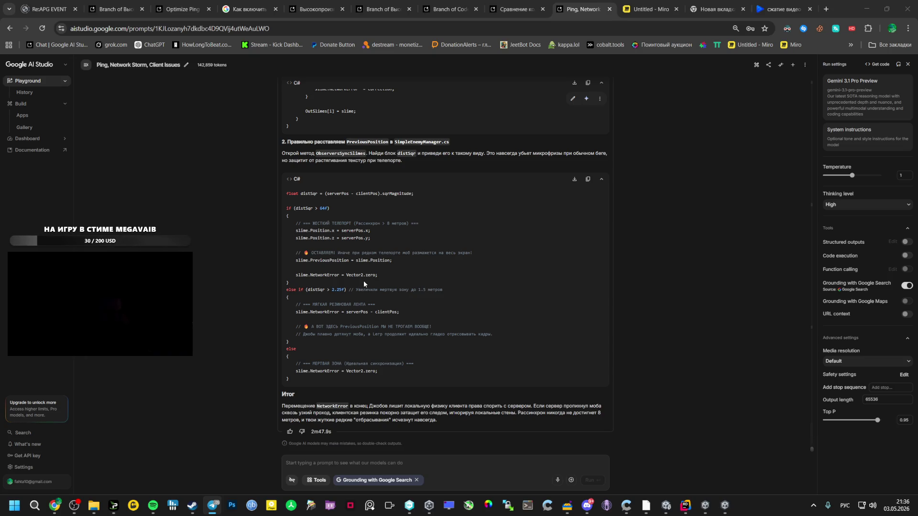
mouse_move(725, 505)
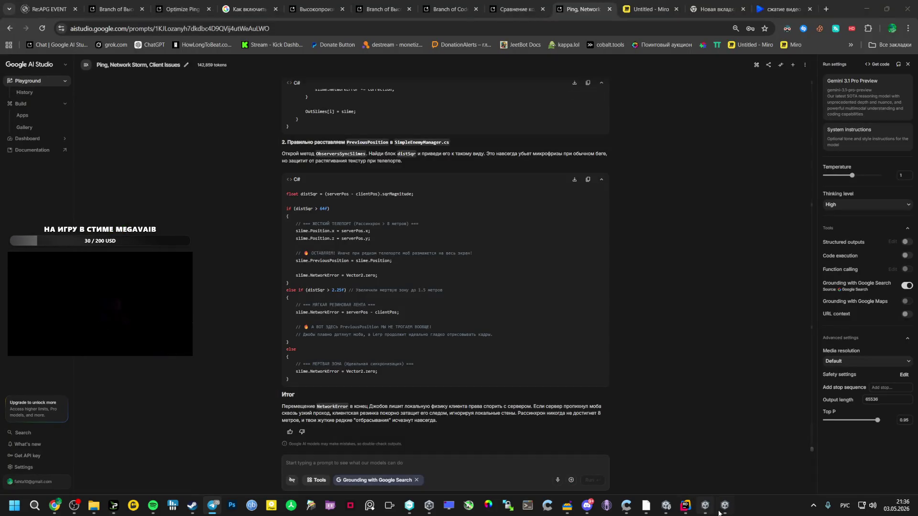
Pause the old Co-op Bullet Hell build, close its window, and return to Unity
left_click(719, 510)
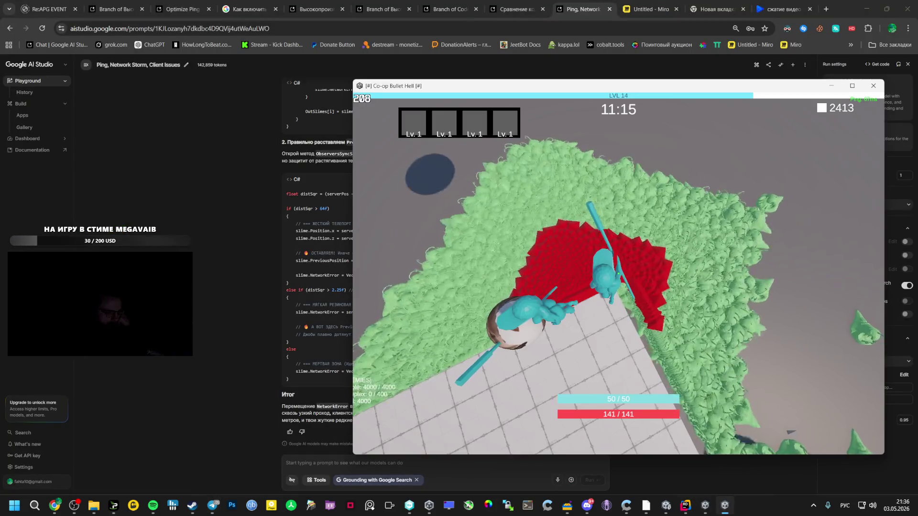
key("Escape")
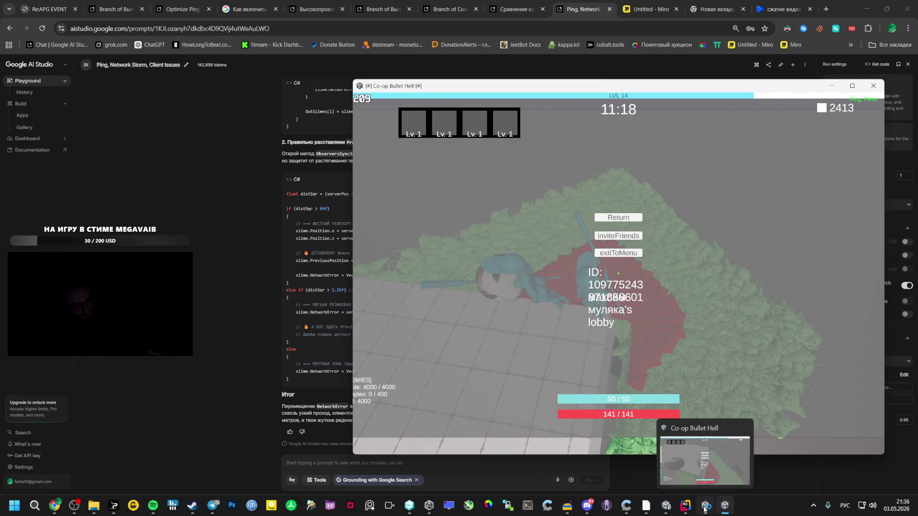
right_click(725, 505)
left_click(693, 482)
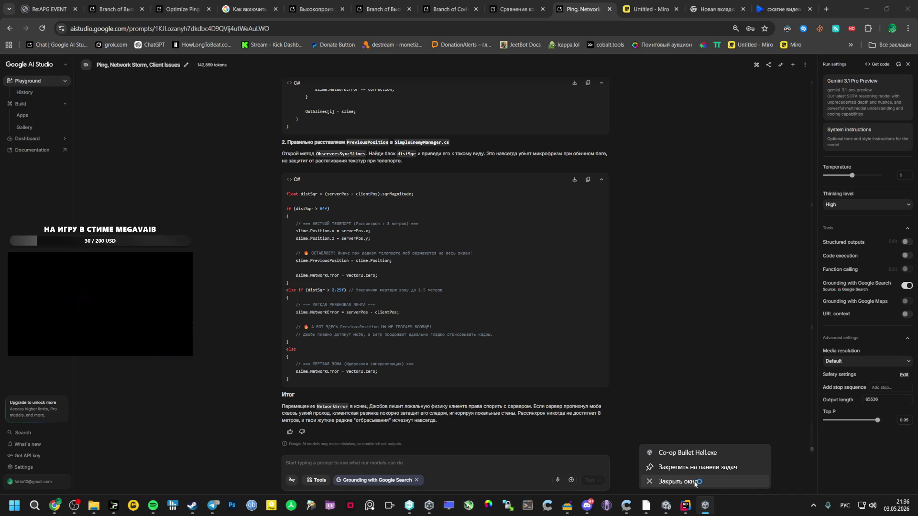
left_click(695, 482)
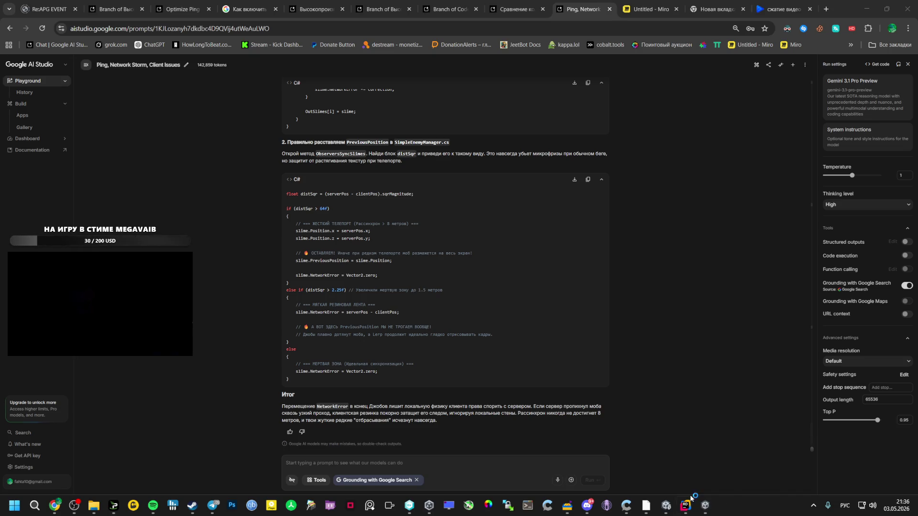
left_click(667, 506)
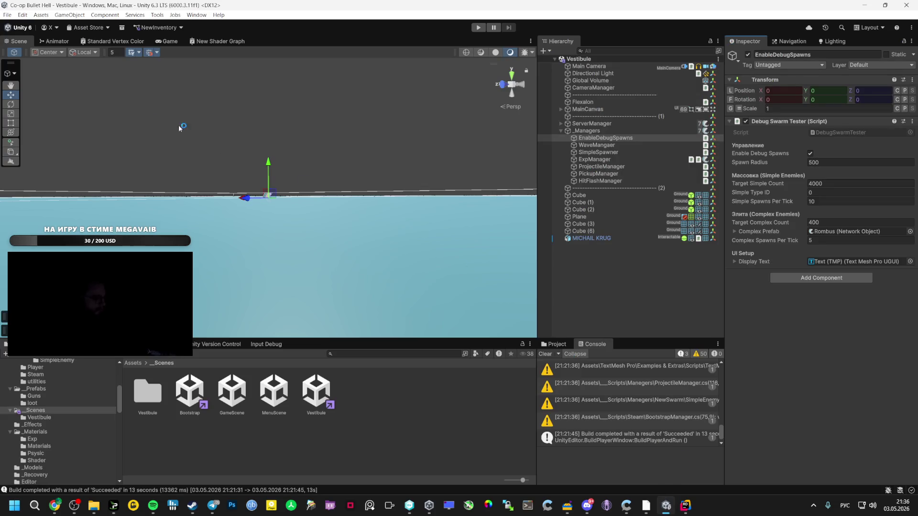
Build and run the game from the File menu, accepting the Missing Project ID warning
left_click(15, 15)
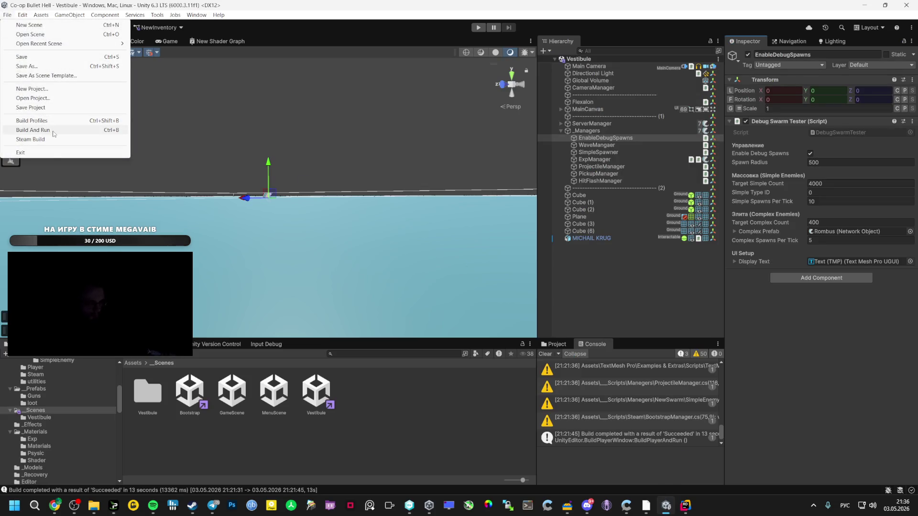
left_click(34, 130)
left_click(486, 267)
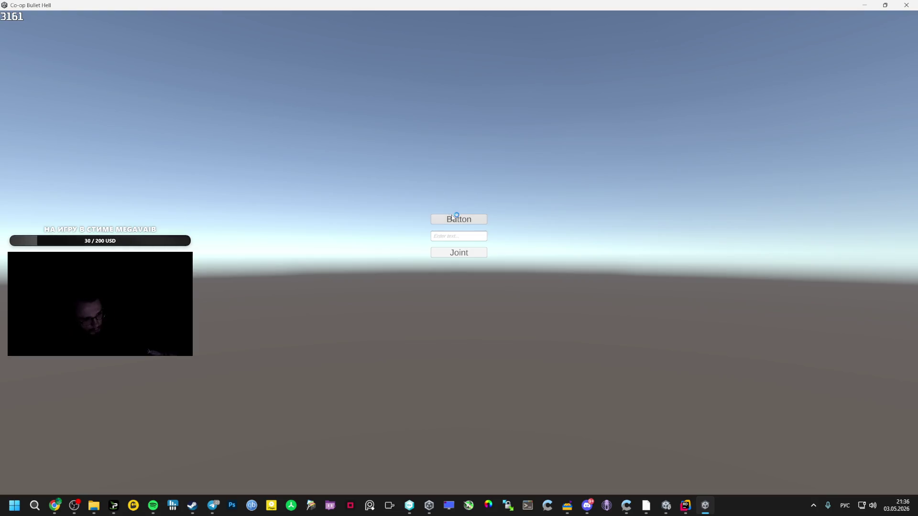
Start a level in the rebuilt game, then pause and resume it
left_click(459, 216)
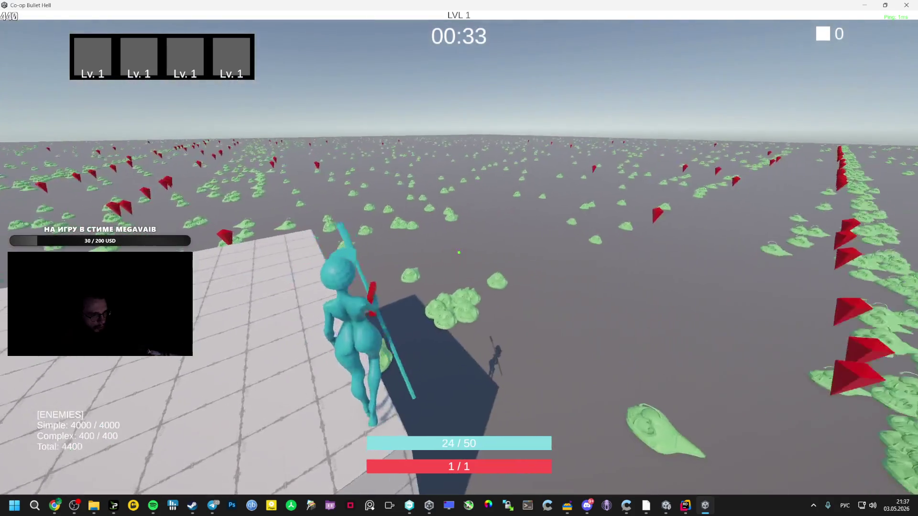
key("Escape")
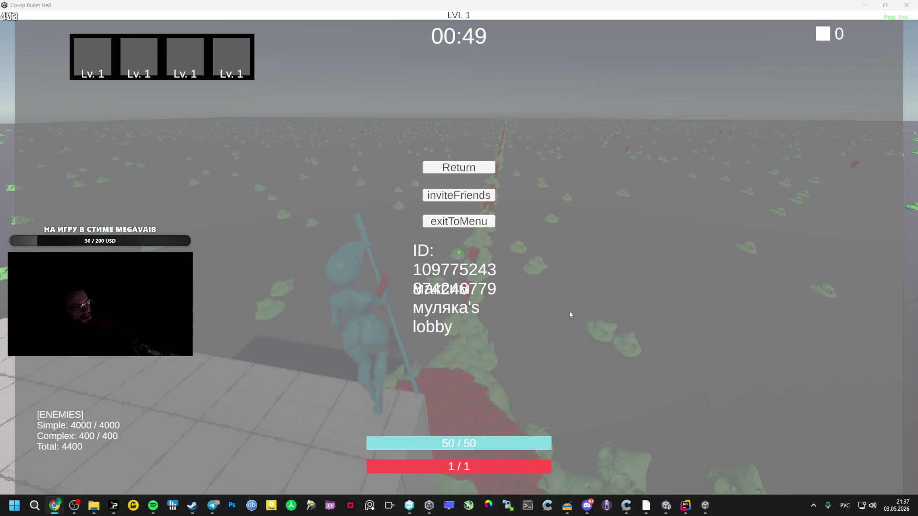
key("Escape")
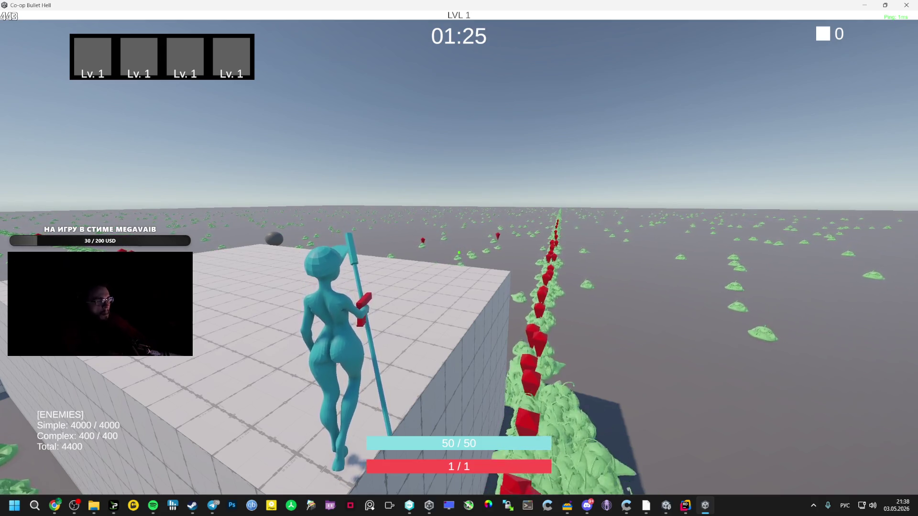
Walk to the platform edge and sweep the camera over the 4400-enemy horde
key("w")
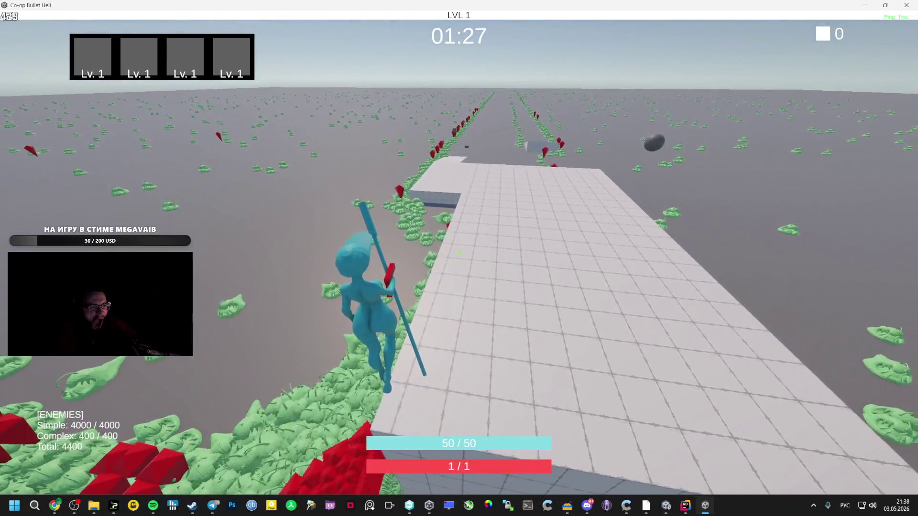
key("w")
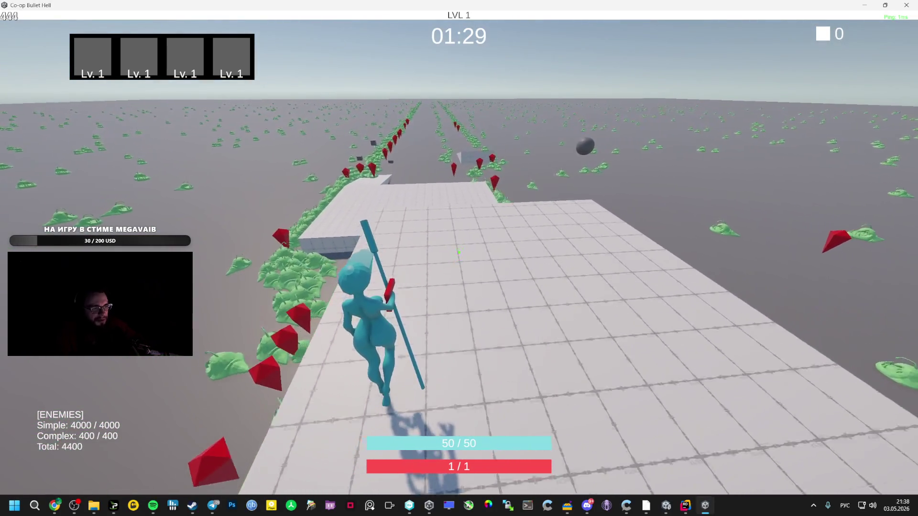
key("w")
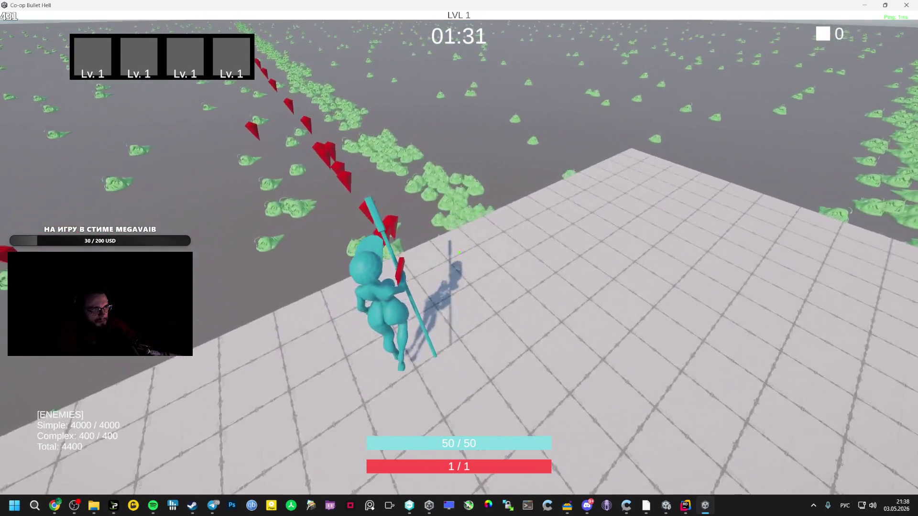
key("w")
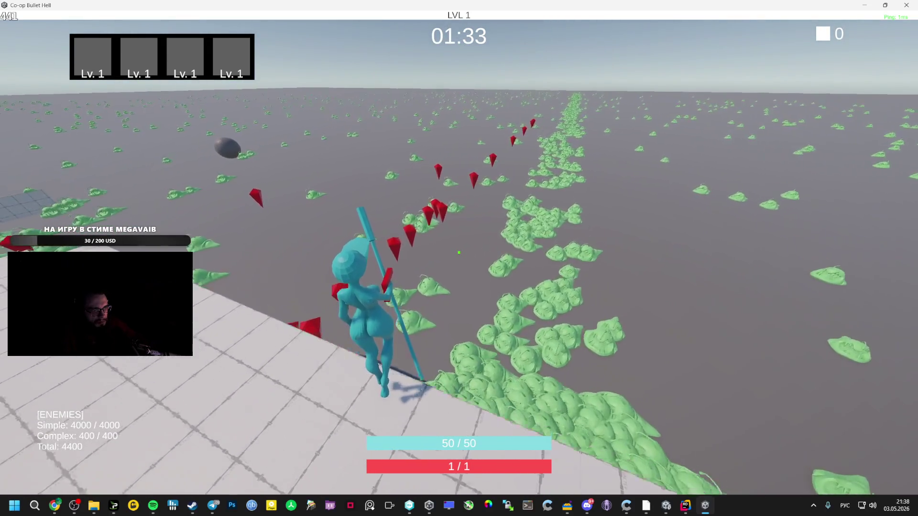
key("w")
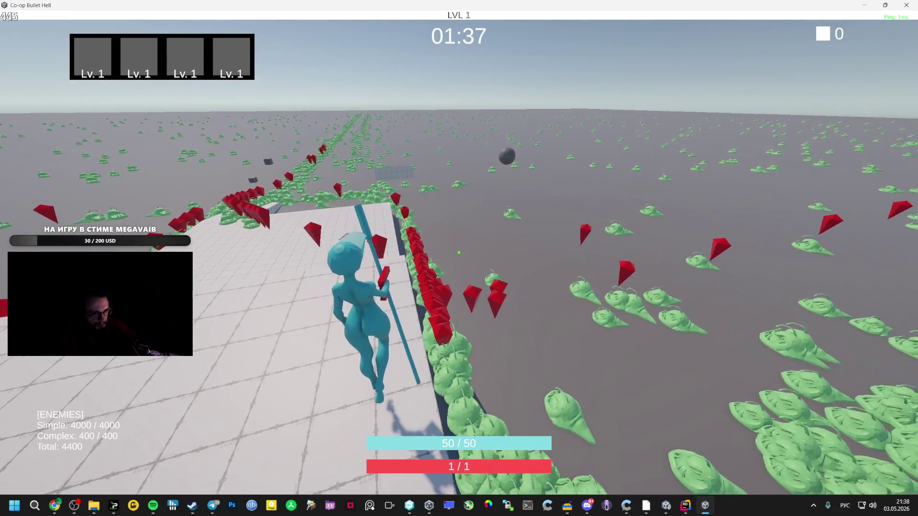
key("w")
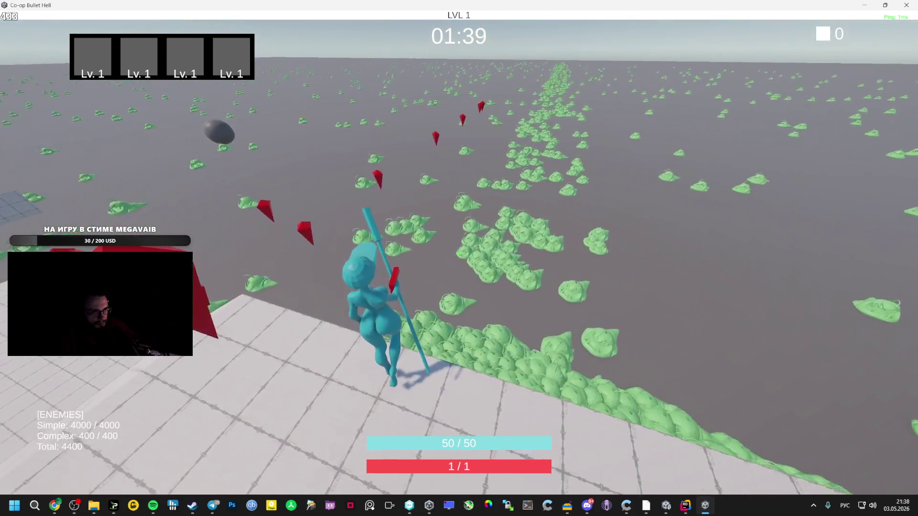
key("w")
key("w")
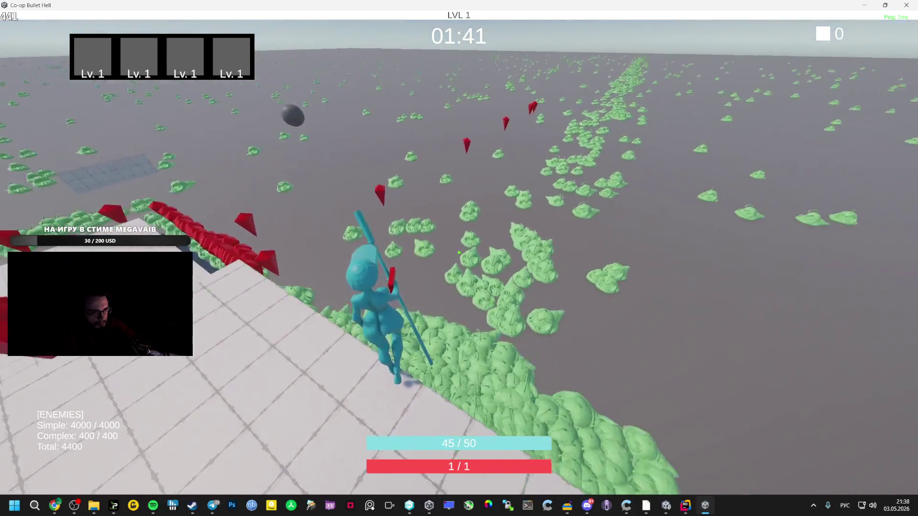